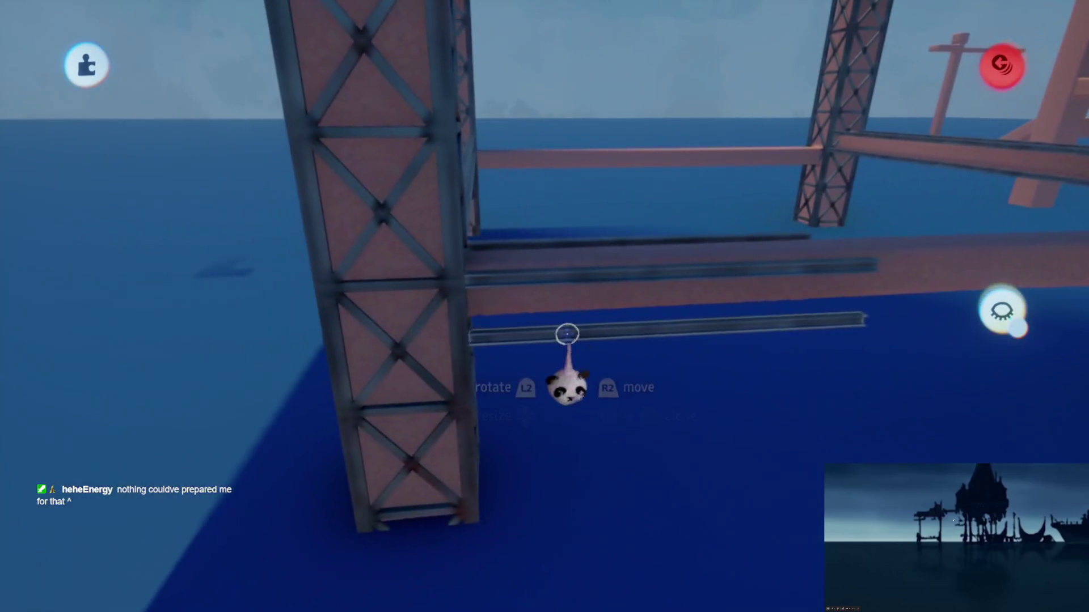
Step: Pick three steel beams between the rig's lattice legs with the imp
click(561, 285)
click(561, 283)
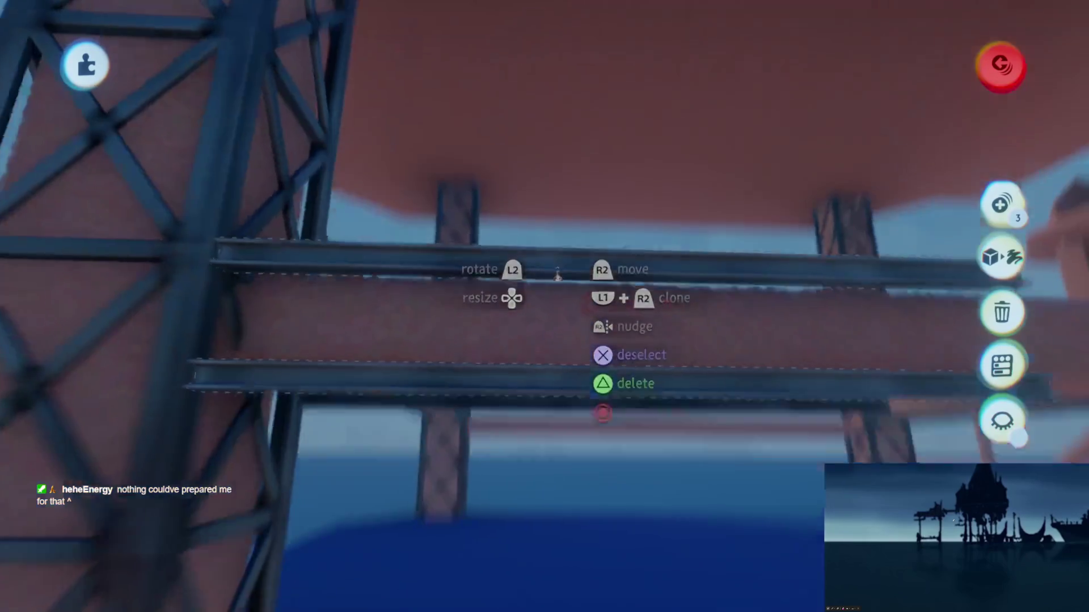
click(516, 357)
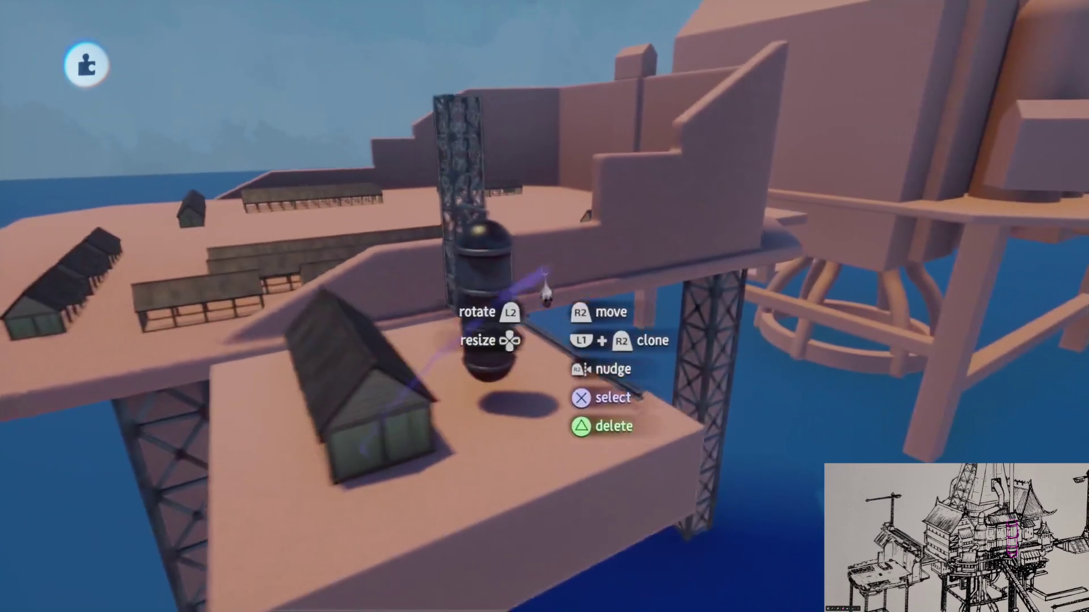
Step: Turn on Guides and carry the enlarged dark tank over to the pink silos
key(Escape)
click(589, 134)
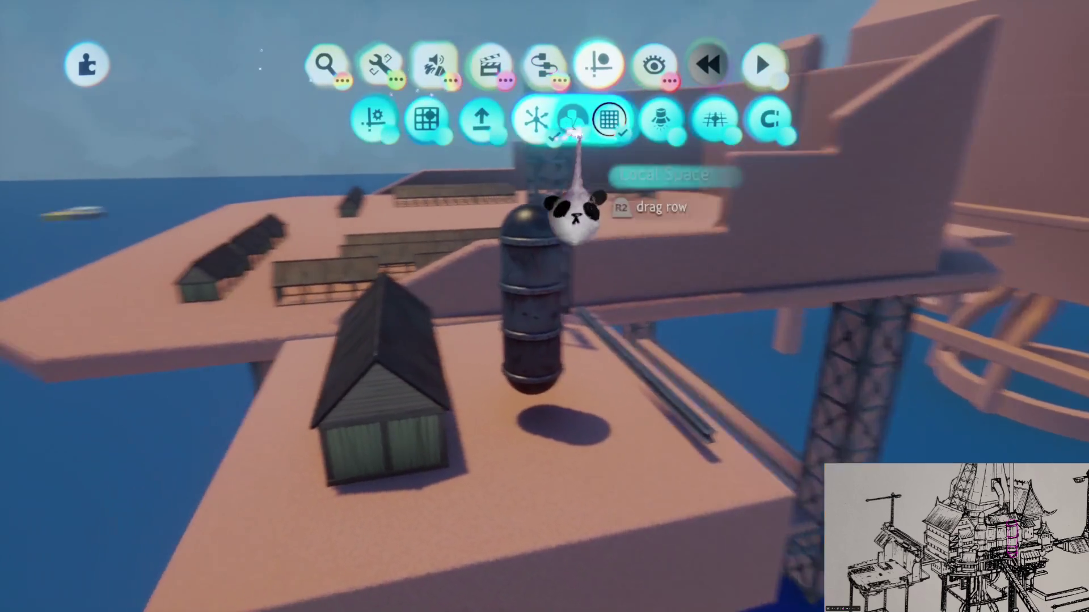
mouse_move(554, 377)
mouse_down()
mouse_move(553, 244)
mouse_move(505, 244)
mouse_move(541, 310)
mouse_move(511, 295)
mouse_move(560, 297)
mouse_move(528, 258)
mouse_move(530, 278)
mouse_up()
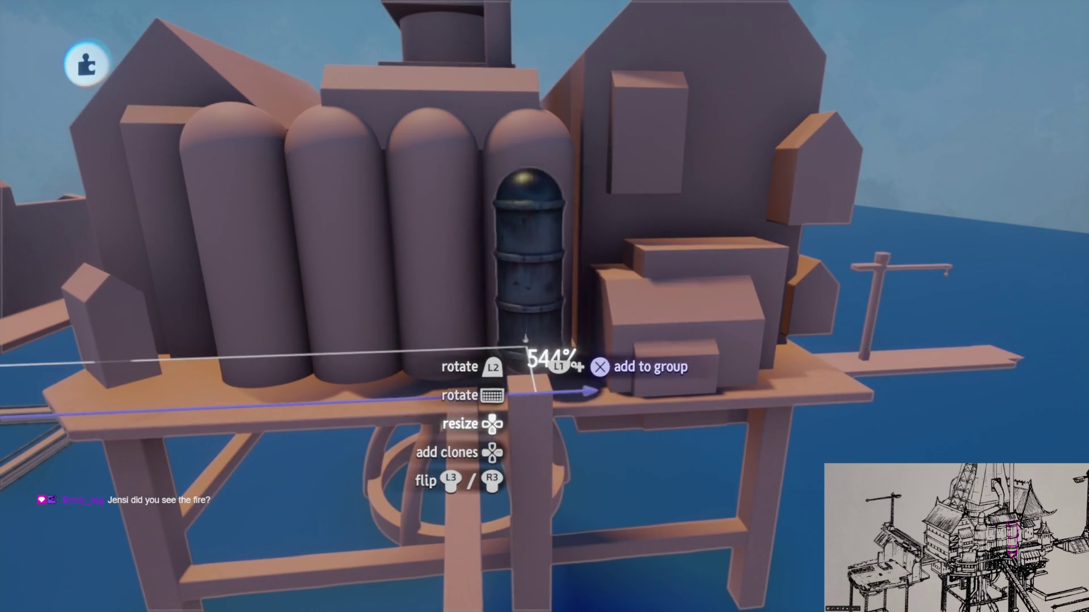
mouse_move(531, 318)
mouse_down()
mouse_move(554, 333)
mouse_move(535, 287)
mouse_up()
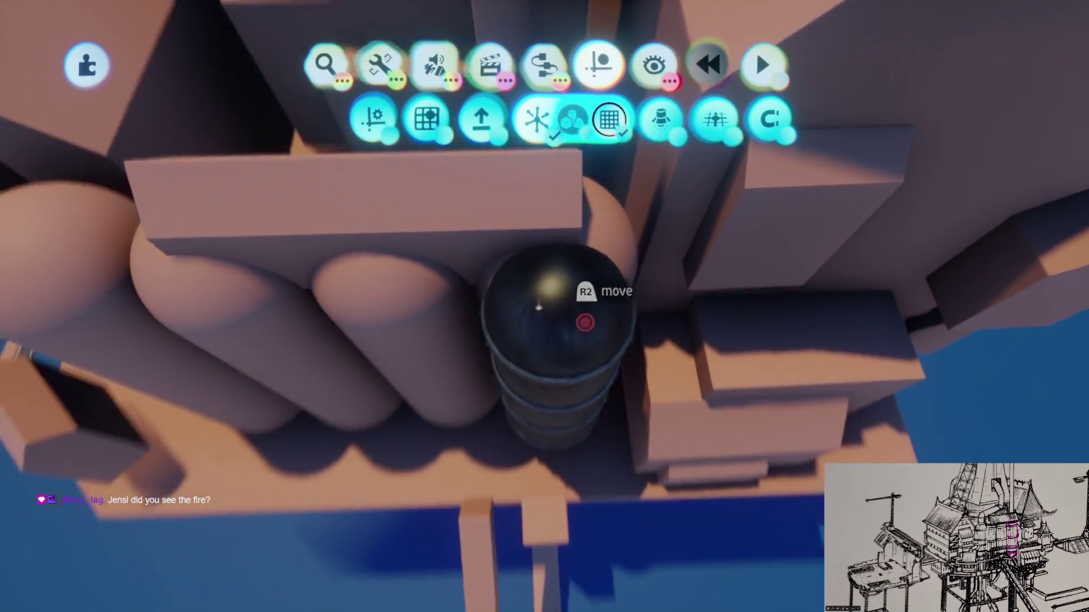
mouse_move(548, 384)
drag(549, 384, 560, 279)
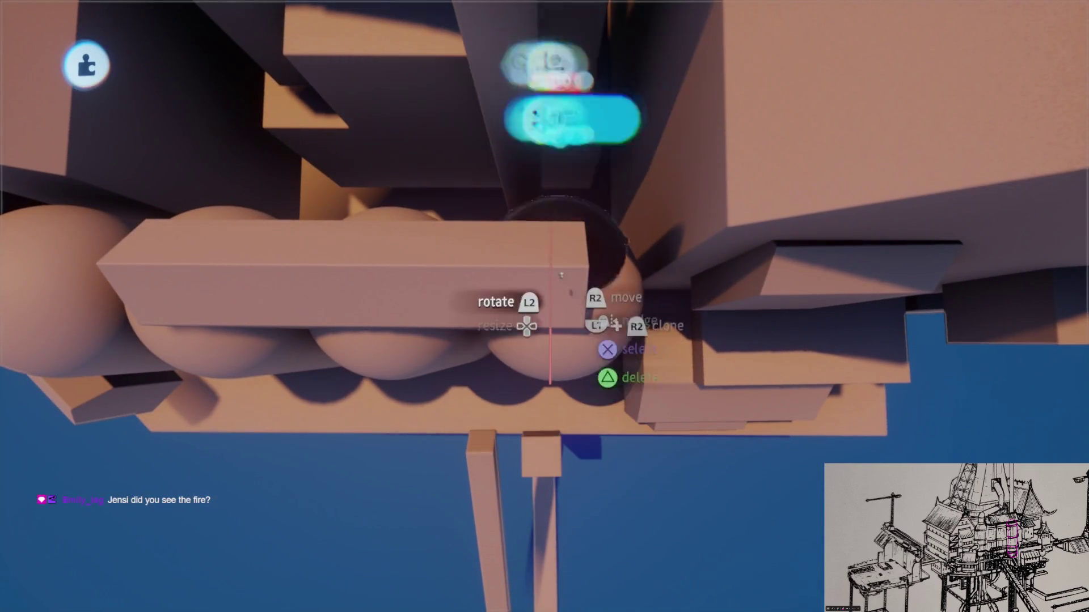
Step: Line the dome piece up on the tank and stand it upright beside the silos
drag(553, 329, 565, 194)
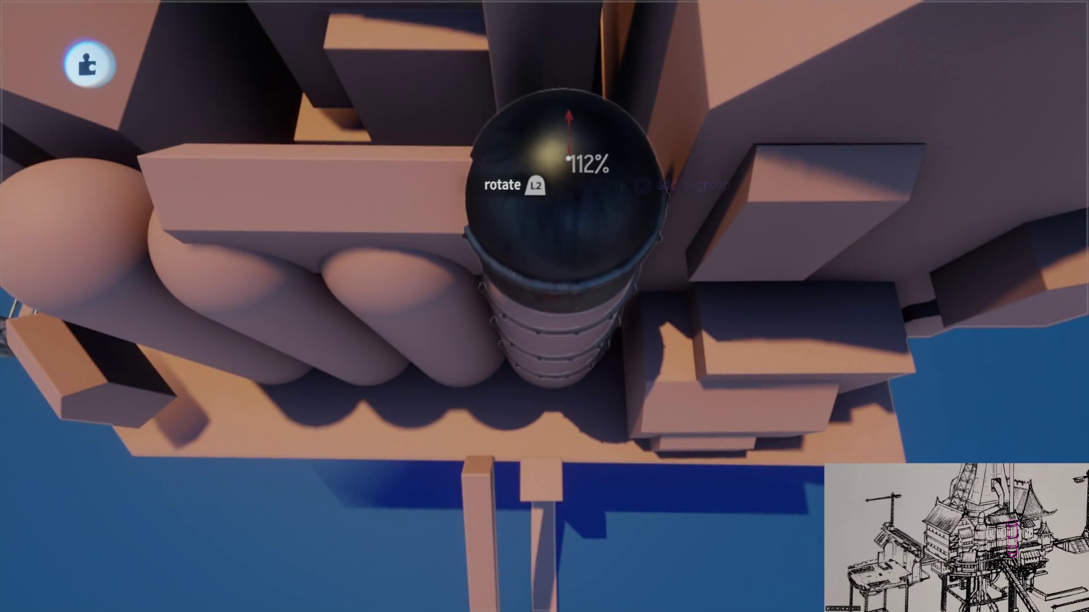
drag(562, 156, 561, 162)
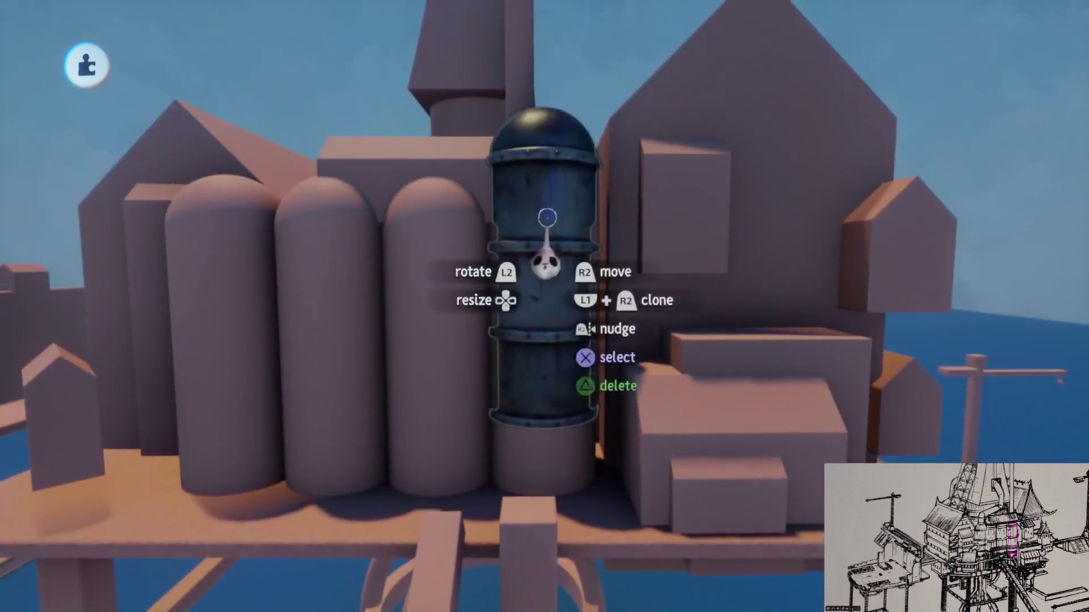
drag(553, 232, 550, 122)
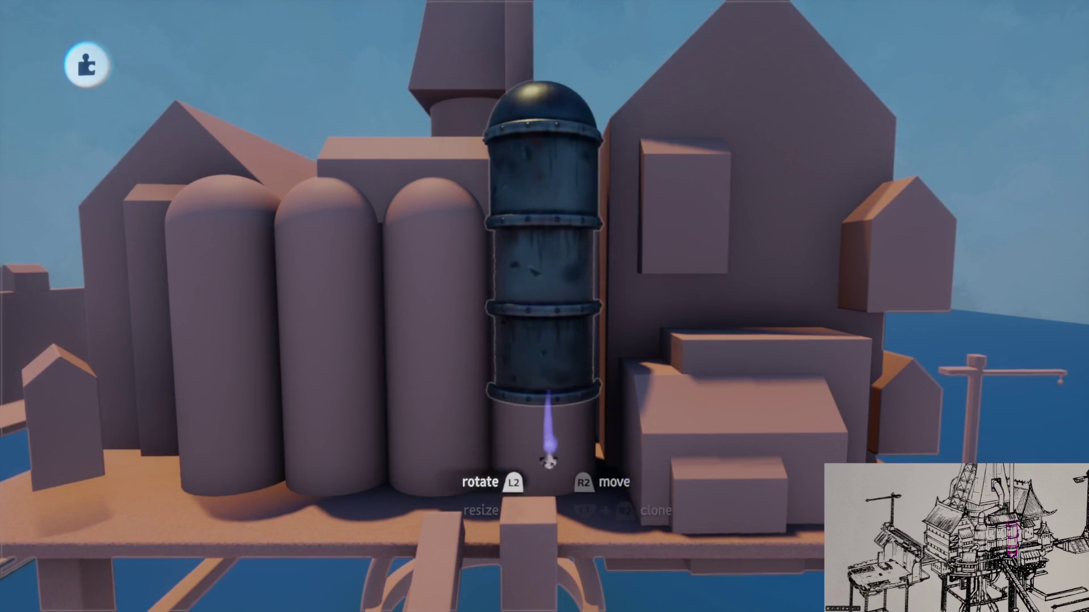
mouse_move(537, 376)
mouse_down()
mouse_move(603, 345)
mouse_move(601, 310)
mouse_up()
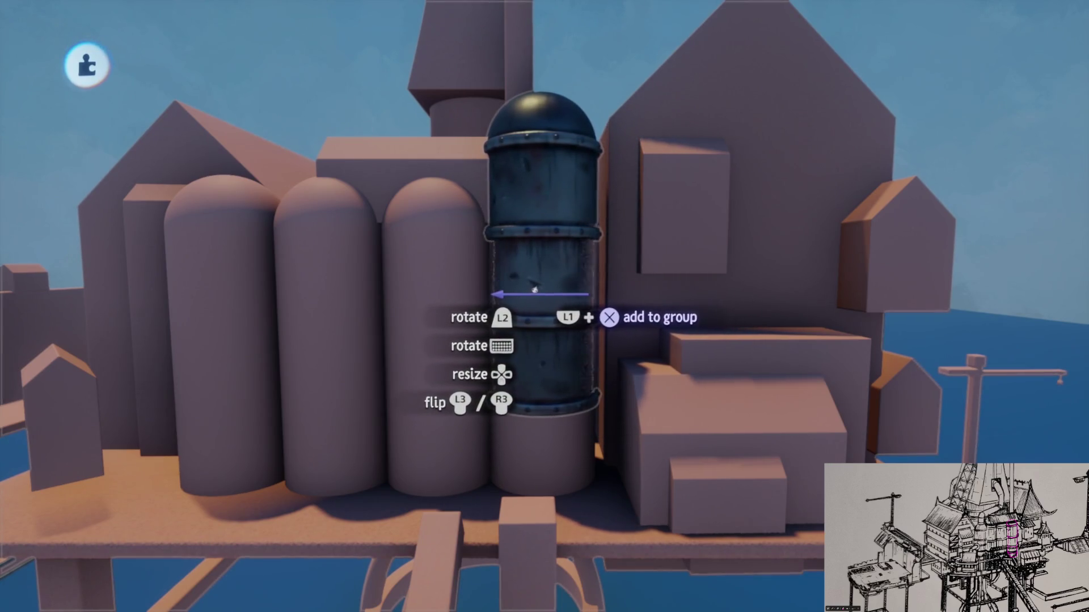
drag(531, 286, 513, 233)
Step: Enter sculpt mode on the dark tank, then leave it again
key(Escape)
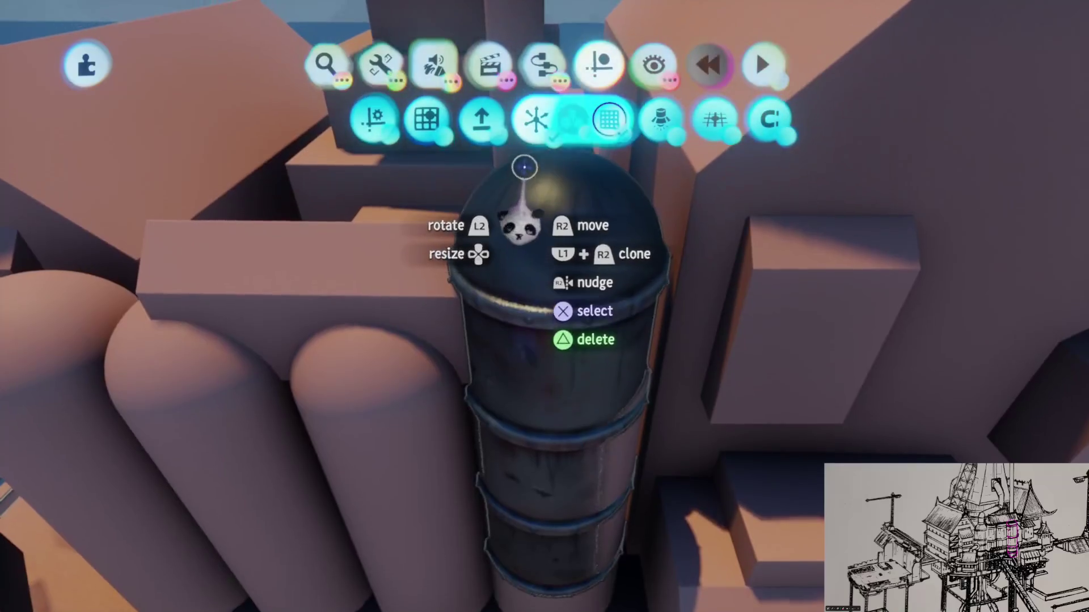
click(513, 219)
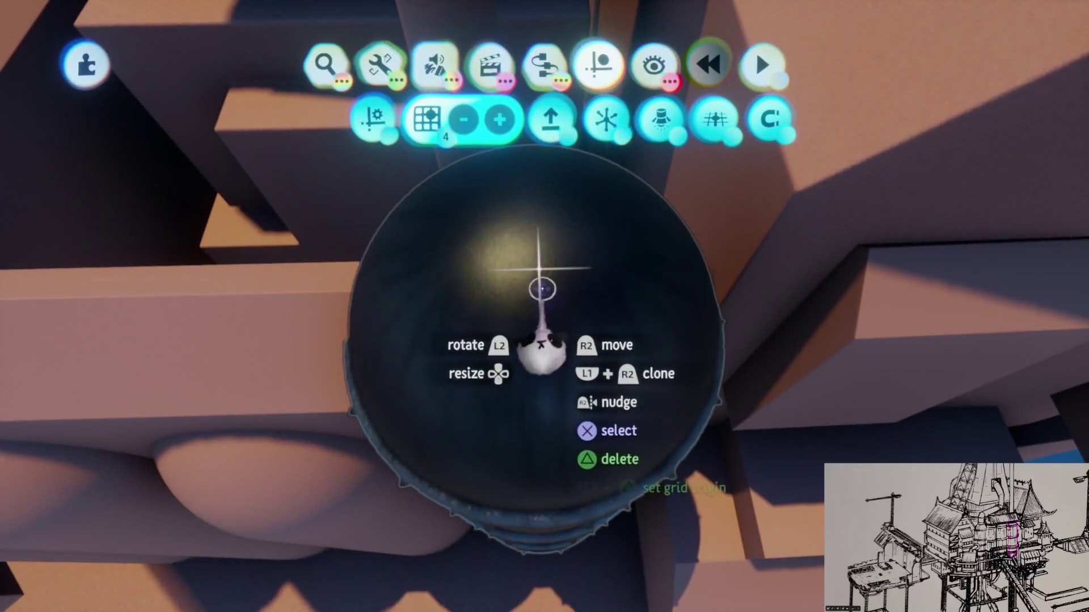
key(Escape)
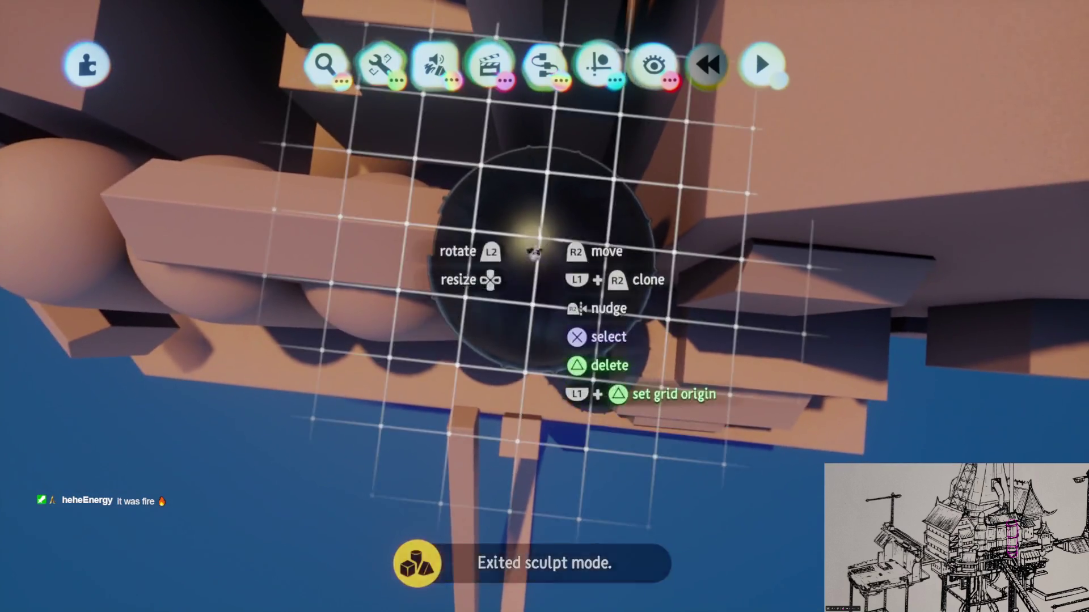
Step: Clone the dark tank into further silos along the row, orbiting over the platform to check
drag(517, 224, 545, 243)
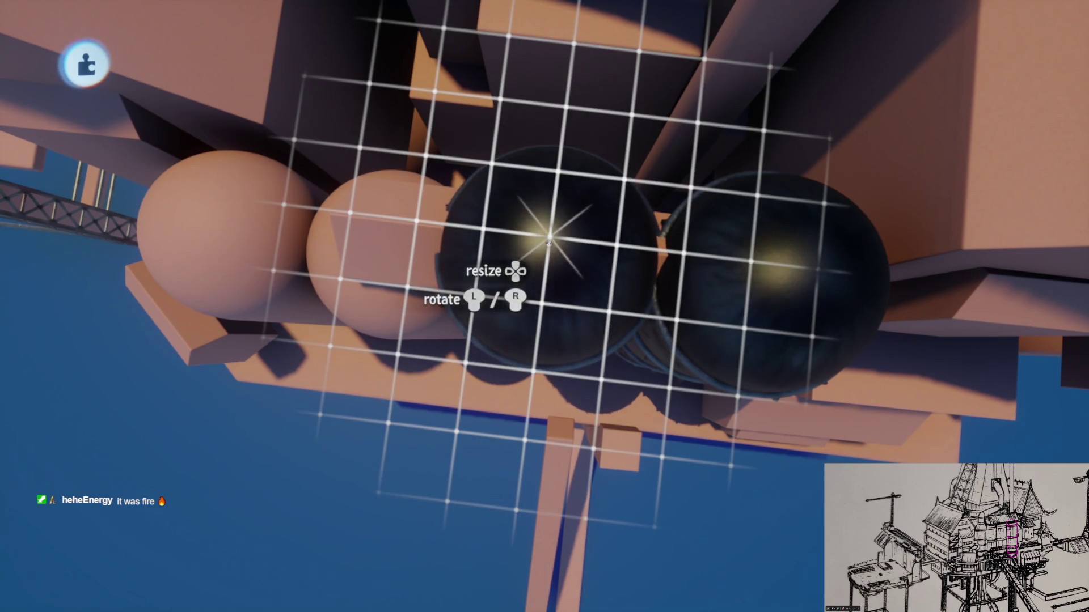
mouse_move(547, 230)
mouse_down()
mouse_move(601, 245)
mouse_move(474, 223)
mouse_move(414, 236)
mouse_move(434, 241)
mouse_move(437, 219)
mouse_move(510, 232)
mouse_up()
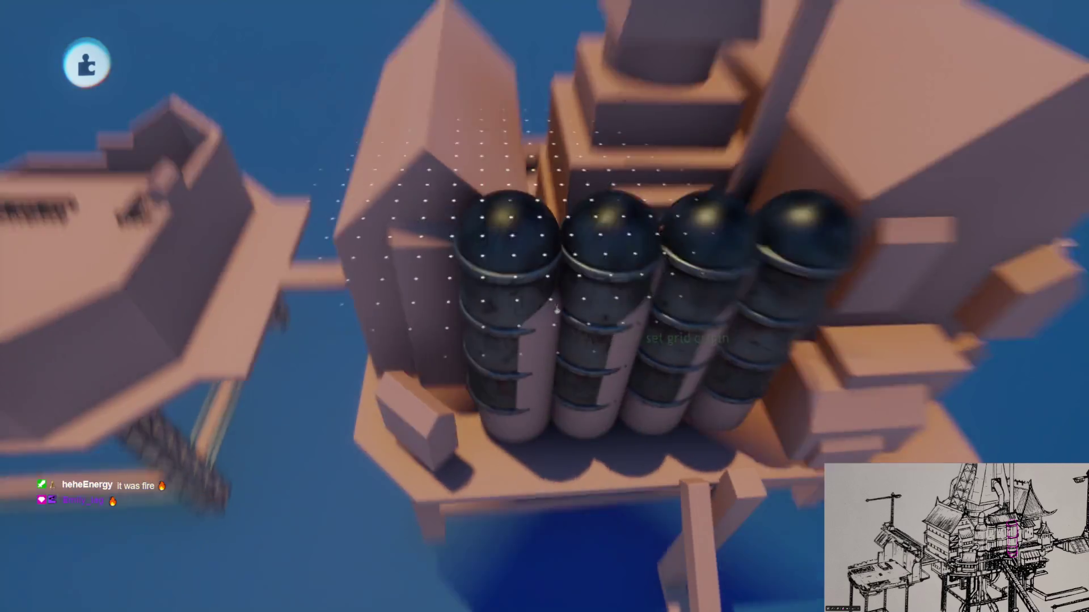
scroll(525, 269, up, 3)
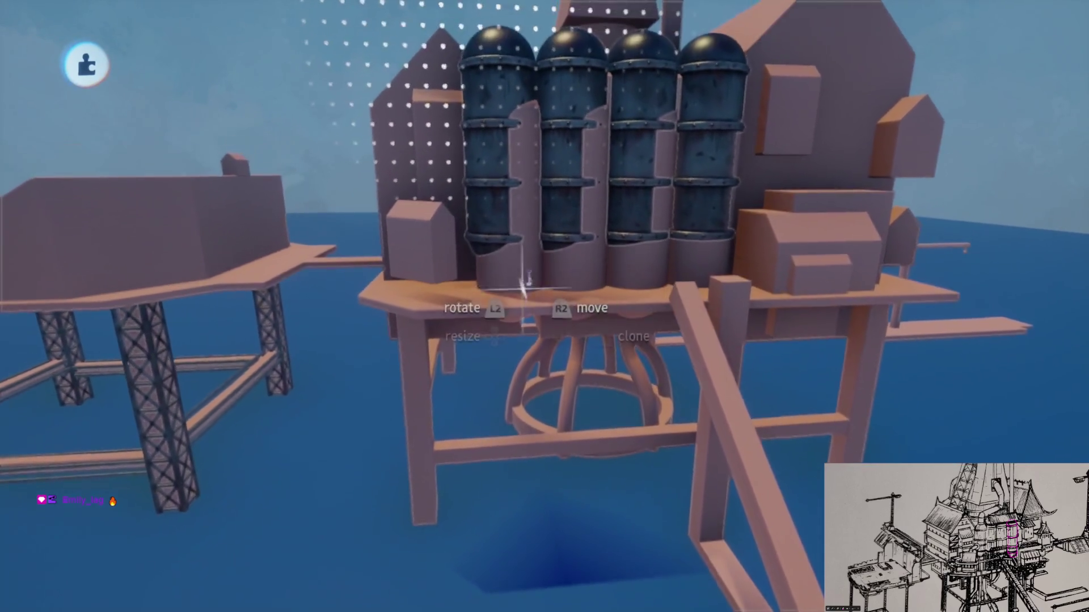
drag(525, 269, 510, 276)
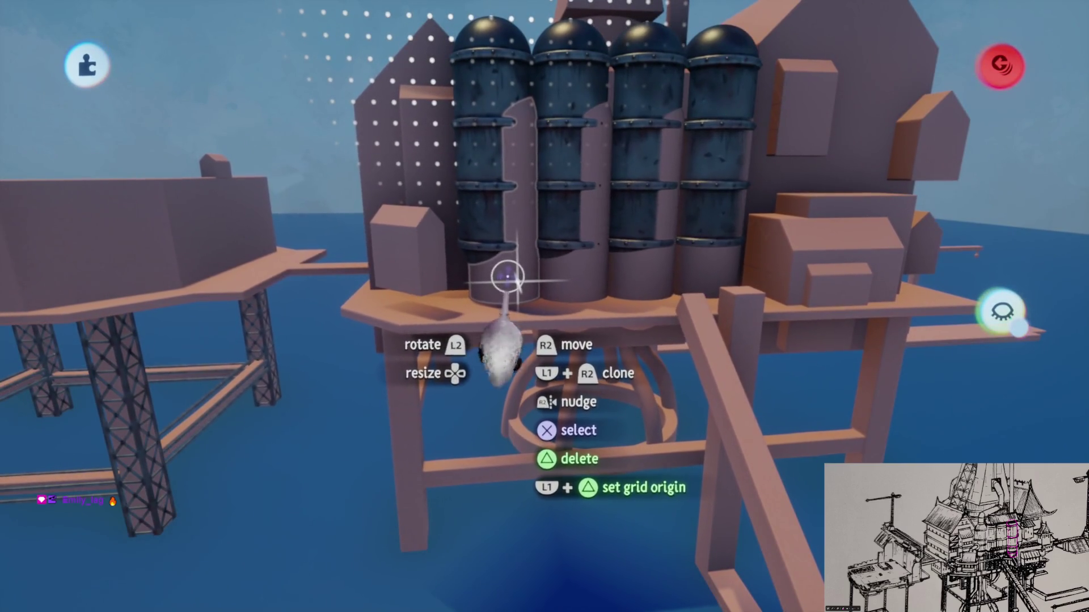
mouse_move(713, 267)
mouse_down()
mouse_move(591, 323)
mouse_move(572, 284)
mouse_move(574, 253)
mouse_move(576, 297)
mouse_up()
Step: Exit sculpt mode, review the four dark silos front-on and from above, and grab the group
key(Escape)
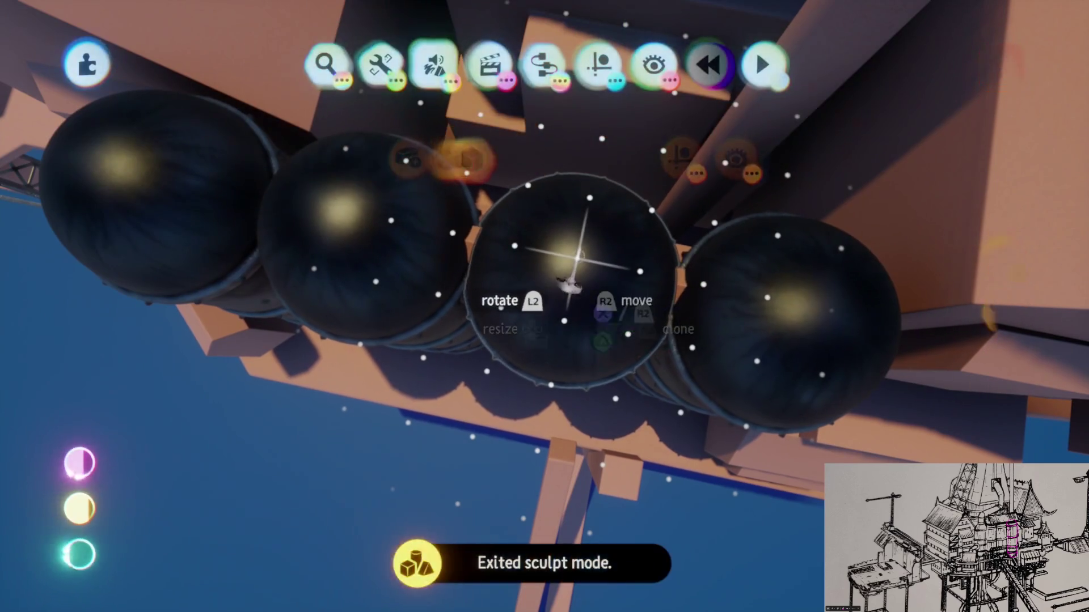
mouse_move(575, 258)
mouse_down()
mouse_move(563, 314)
mouse_move(590, 313)
mouse_move(521, 304)
mouse_move(383, 255)
mouse_up()
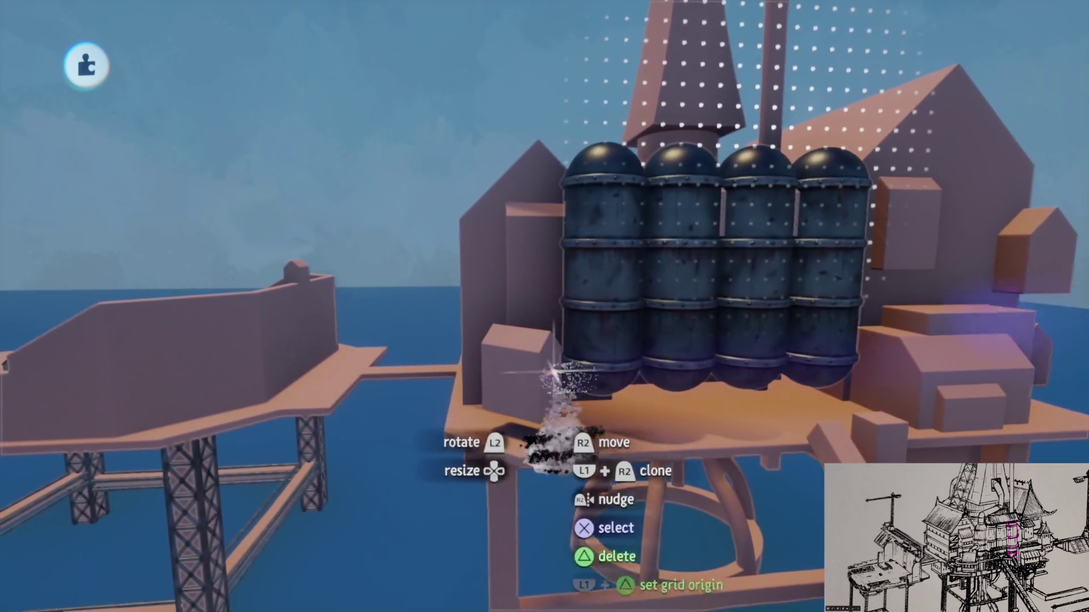
drag(583, 364, 599, 170)
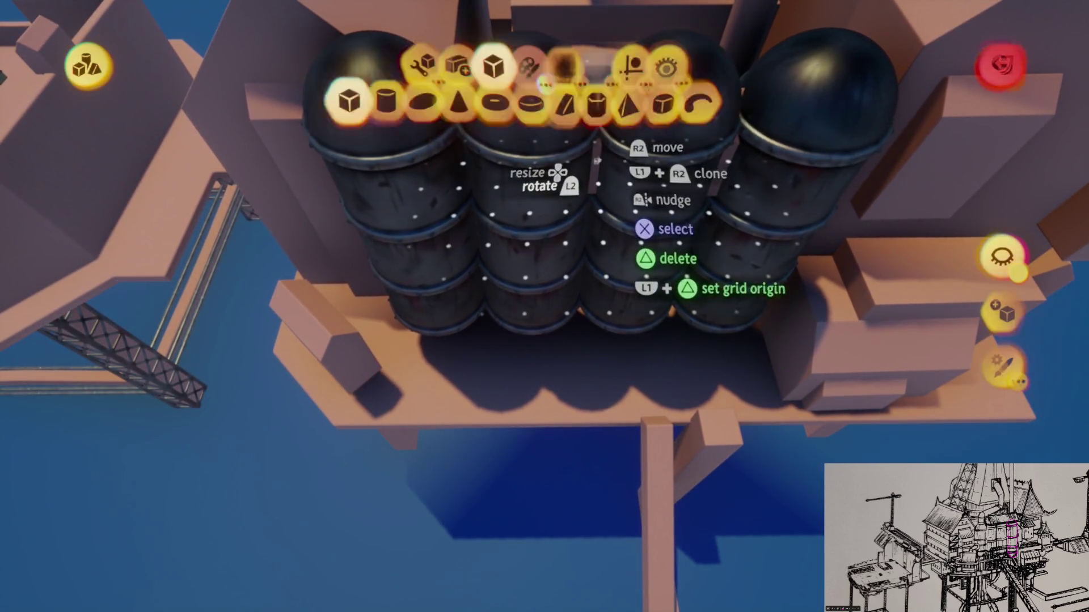
key(Escape)
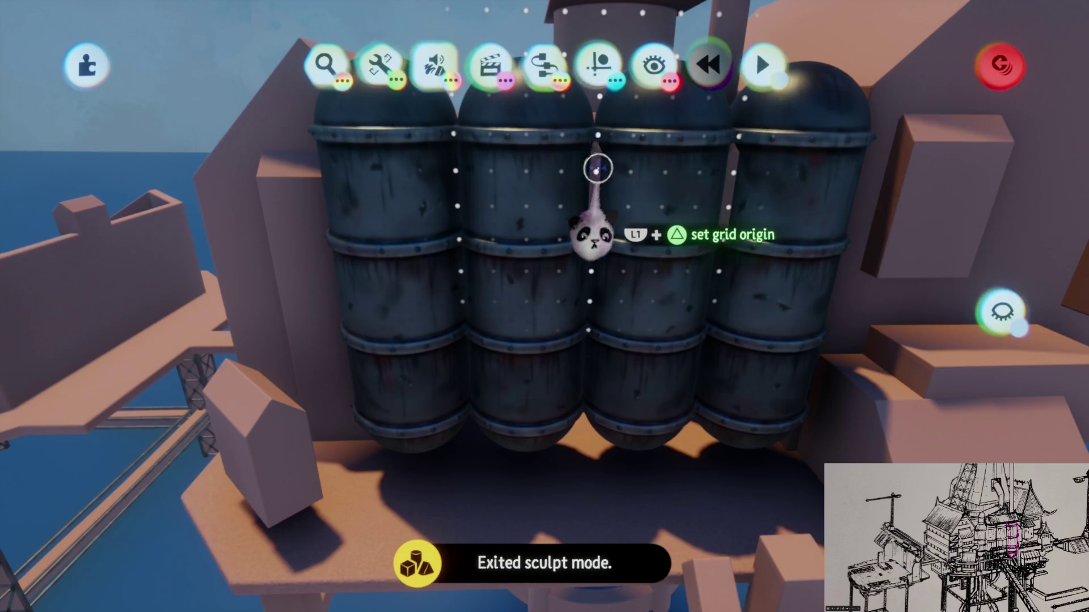
mouse_move(596, 134)
mouse_down()
mouse_move(599, 95)
mouse_move(645, 96)
mouse_up()
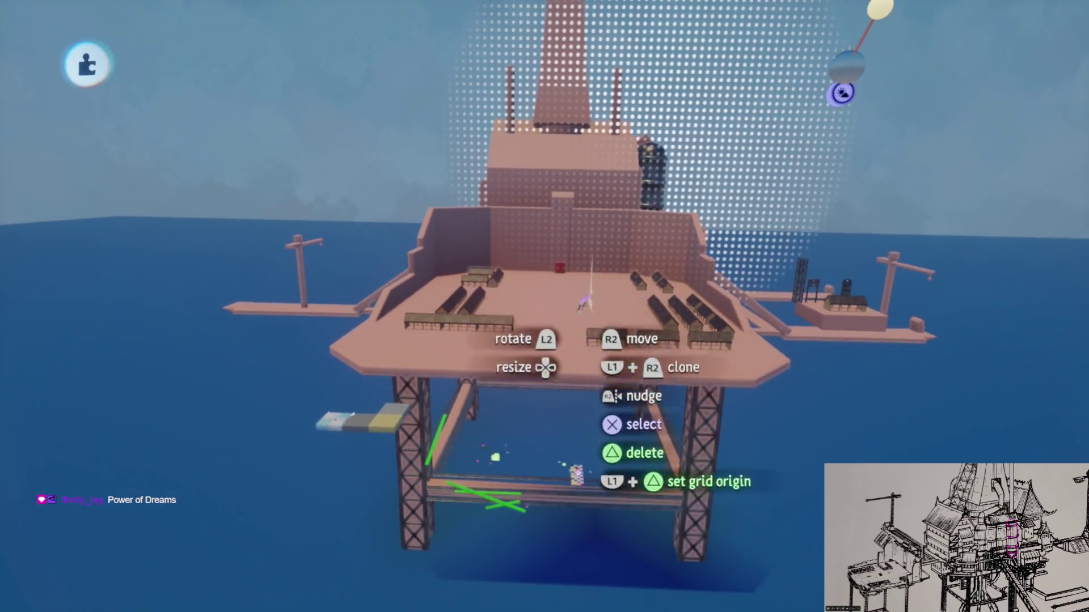
Step: Start play-testing the rig scene
key(space)
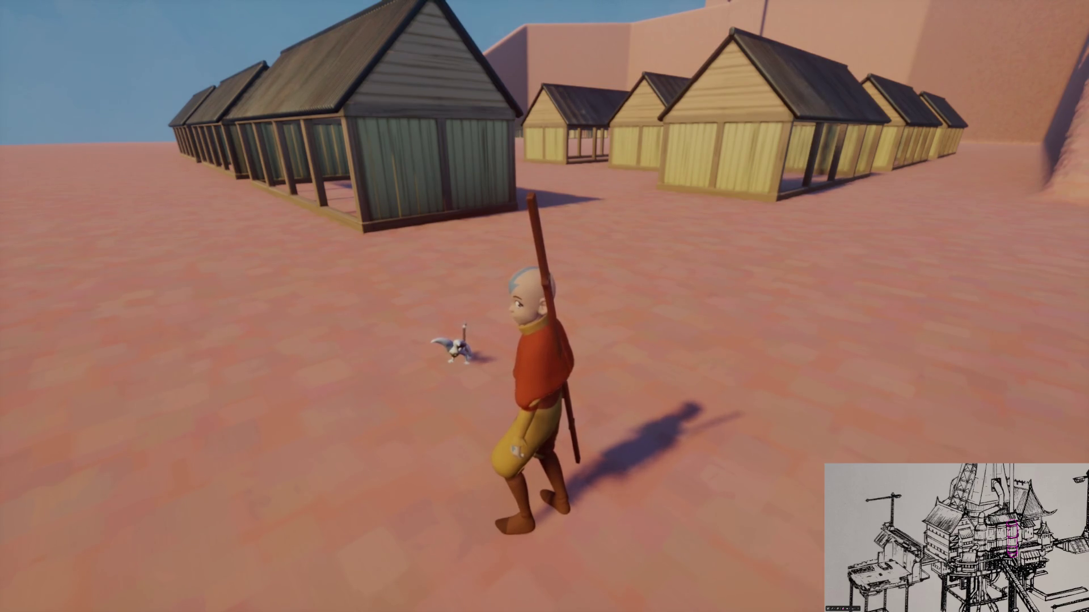
Step: Run the monk toward the nearer hut on the deck
key(w)
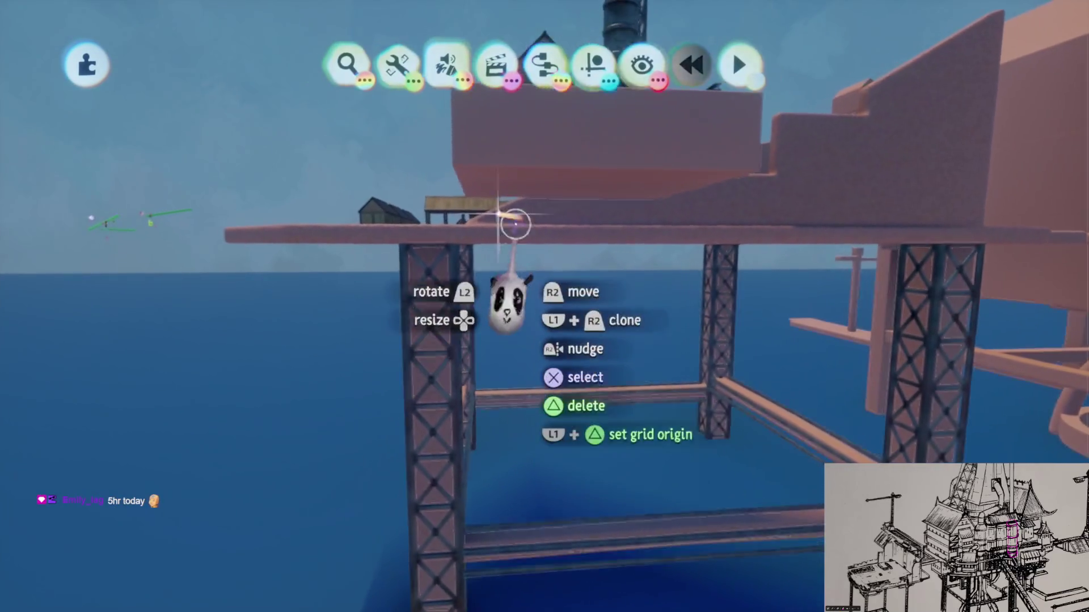
Step: Select the lattice support pillar and delete the slab and green line pieces from the deck
click(596, 63)
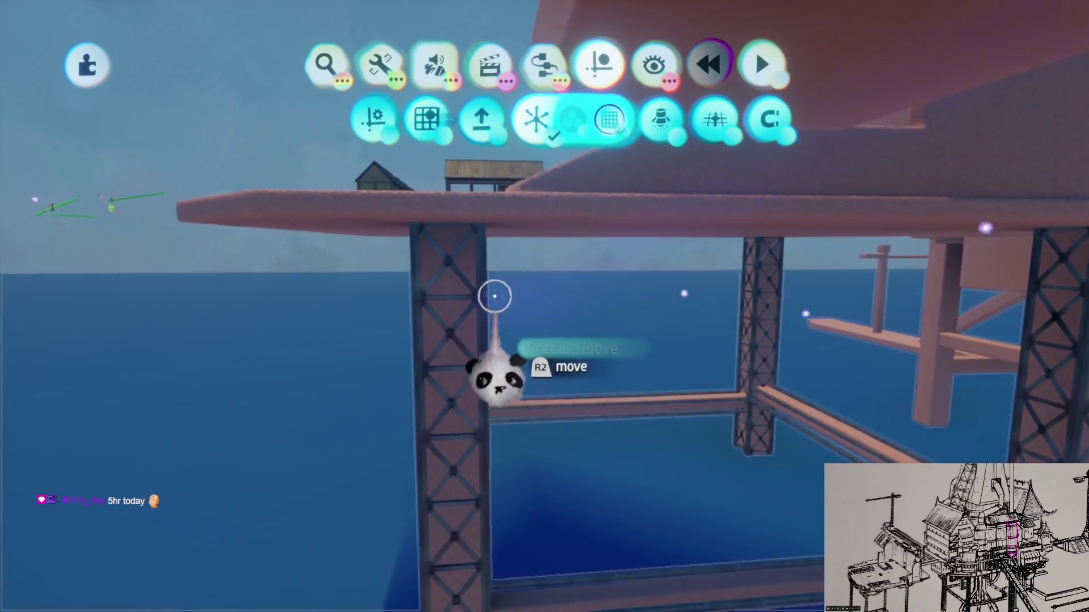
mouse_move(481, 266)
mouse_down()
mouse_move(465, 278)
mouse_move(523, 262)
mouse_move(559, 287)
mouse_move(486, 284)
mouse_move(546, 261)
mouse_move(560, 323)
mouse_move(547, 291)
mouse_move(554, 304)
mouse_move(510, 280)
mouse_move(519, 340)
mouse_move(549, 324)
mouse_move(506, 198)
mouse_move(553, 241)
mouse_move(549, 224)
mouse_up()
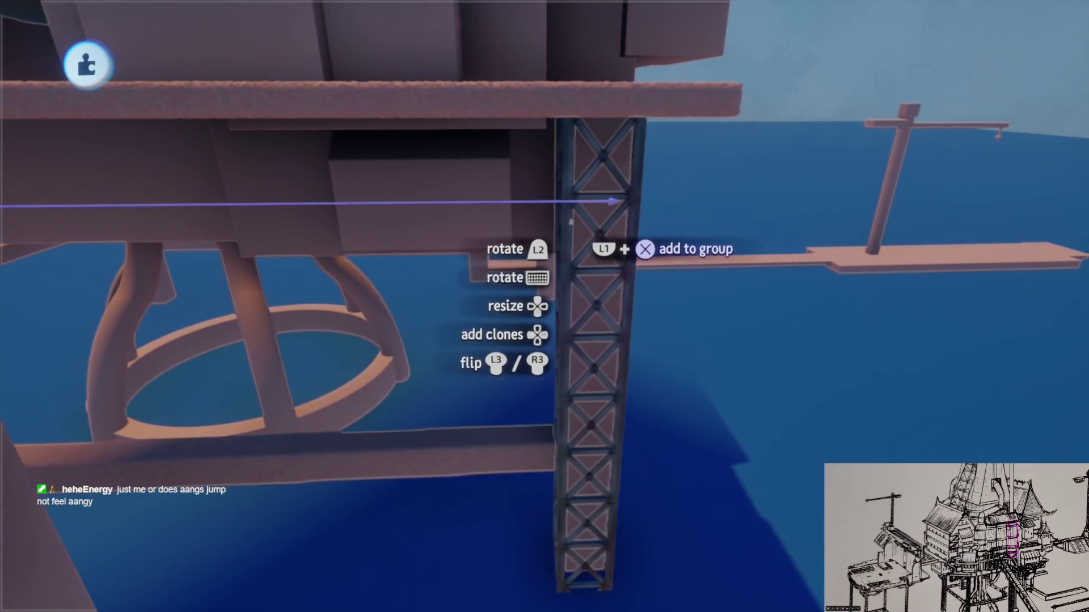
click(561, 232)
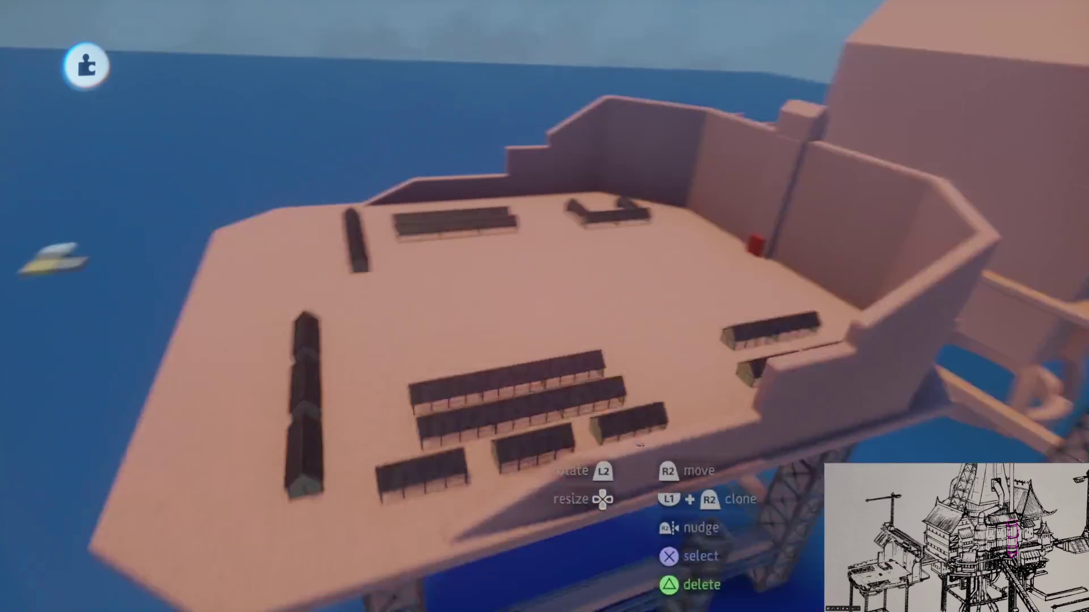
key(Delete)
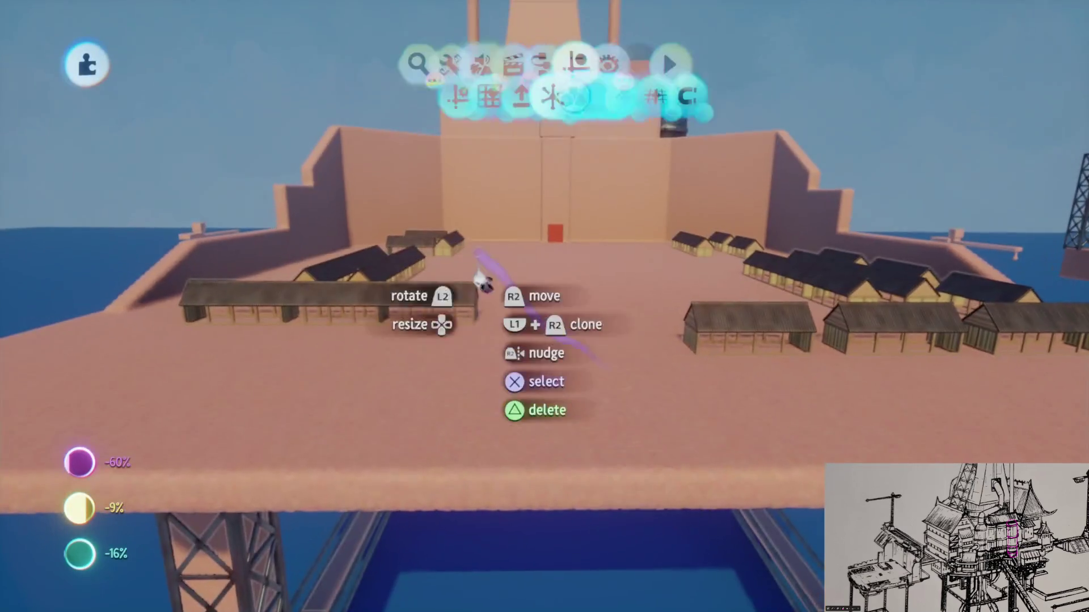
click(331, 71)
Step: Close the stamp search and return to the scene
key(Escape)
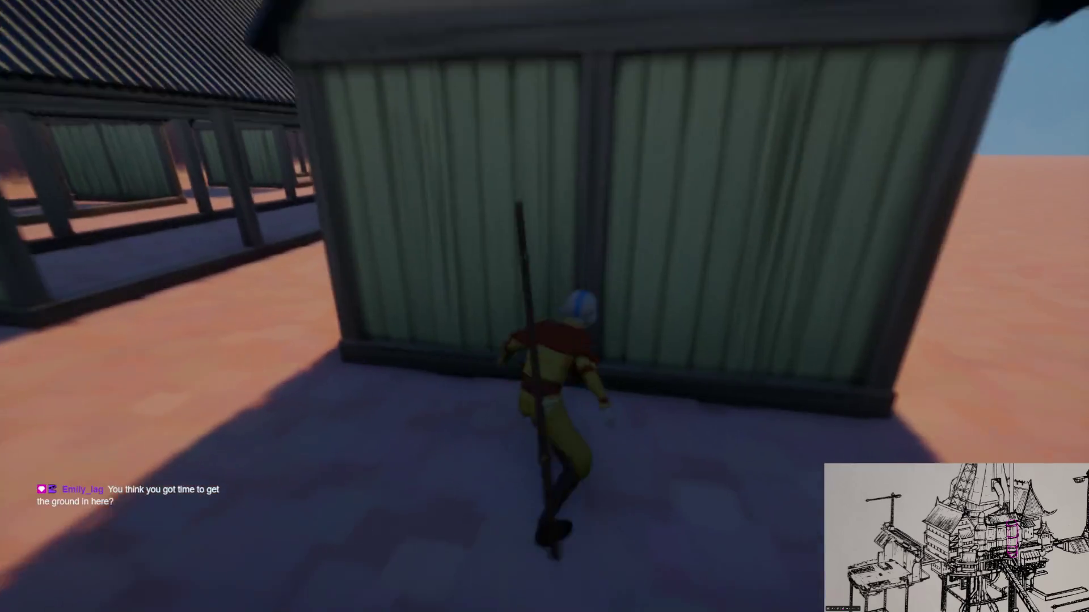
Step: Send the monk running along the roofs past the sheds
key(w)
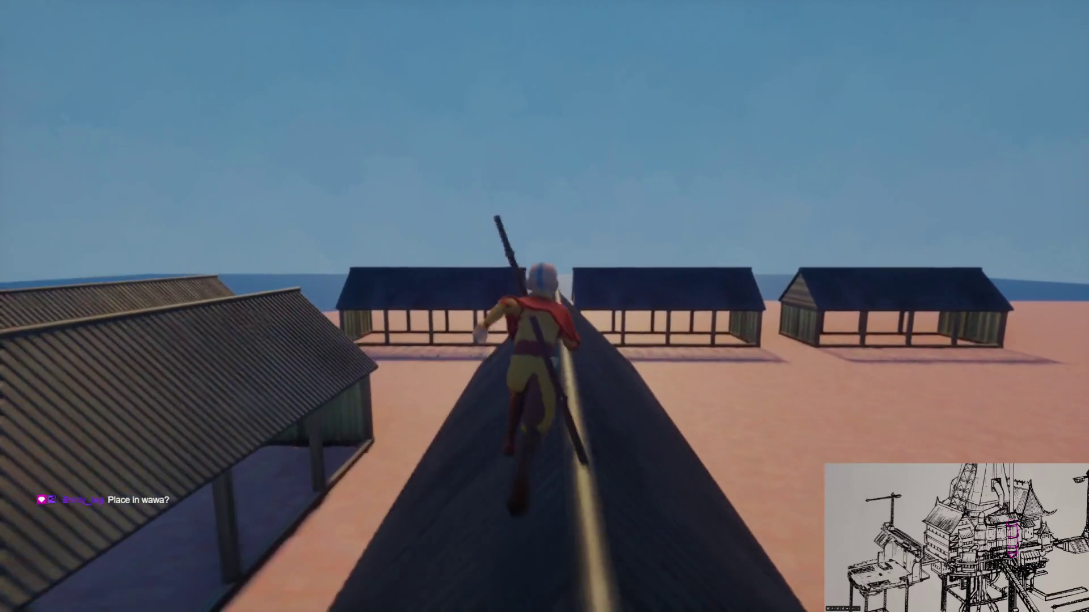
Step: Pause the play-test and switch back to edit mode
key(Escape)
key(Return)
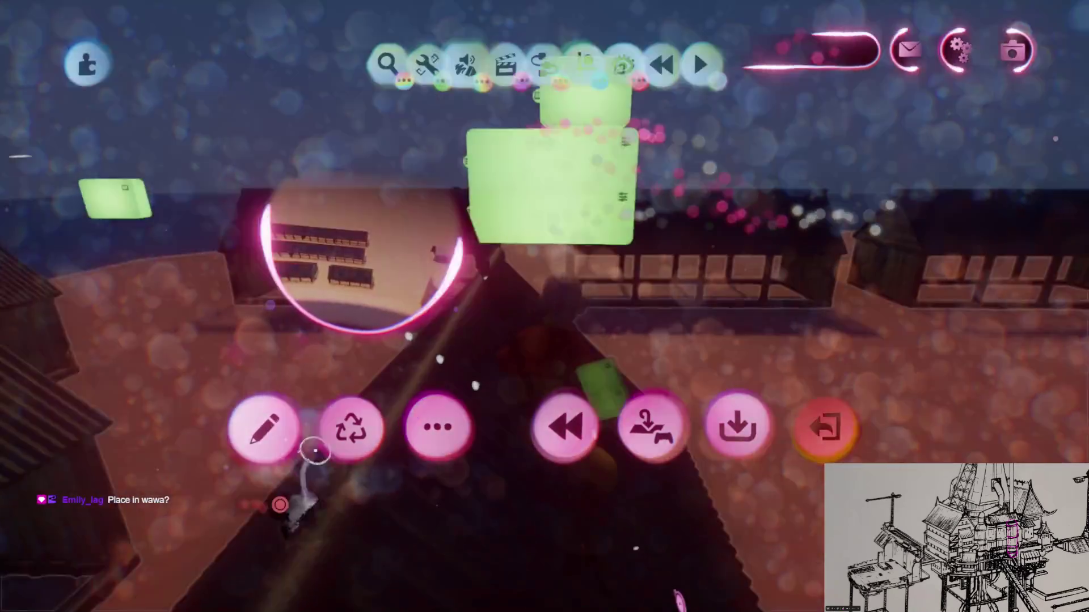
Step: Open the creation search to browse My Creations for stamping
scroll(544, 306, down, 10)
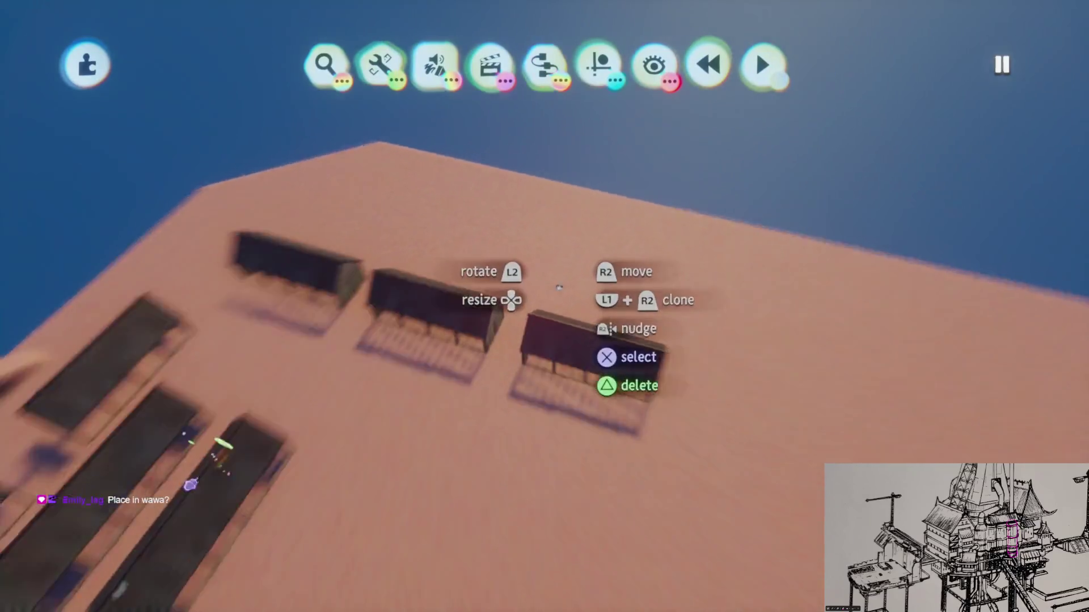
scroll(547, 231, up, 5)
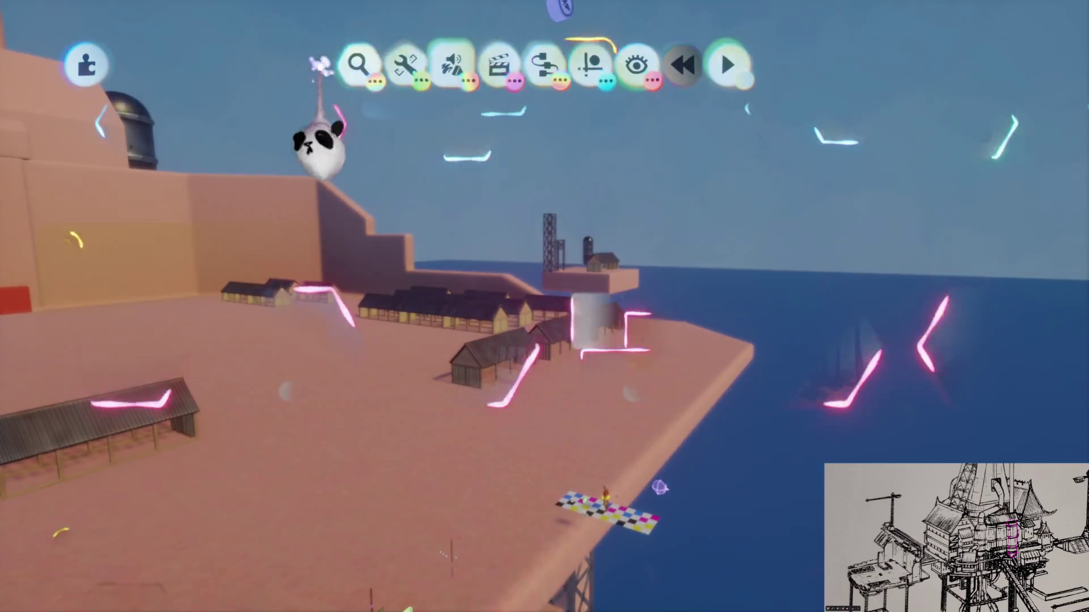
click(354, 64)
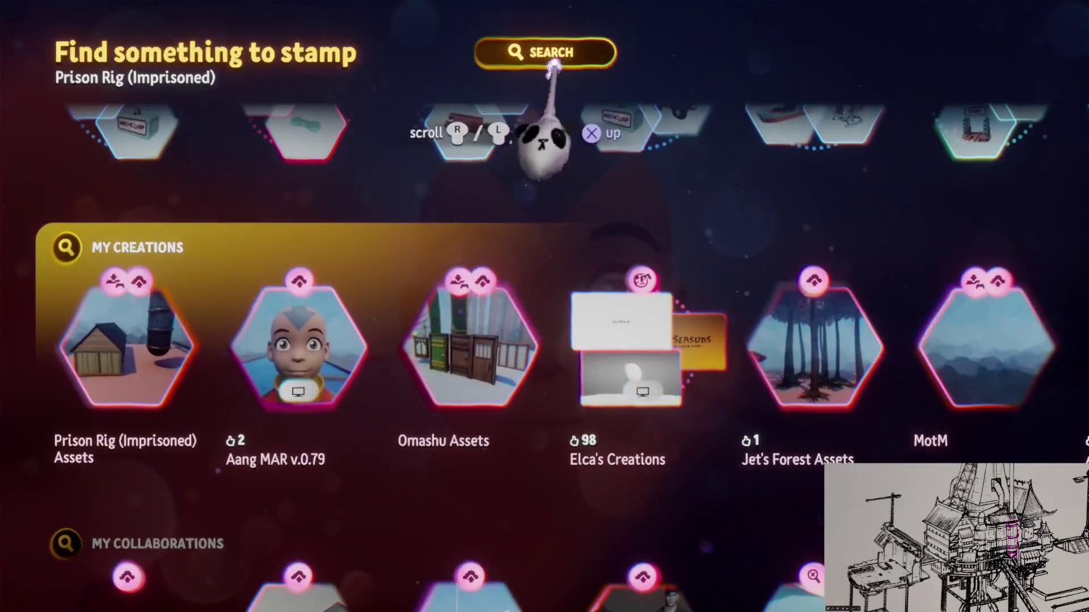
Step: Search creations for 'Ocean' and pick Choppy water waves to stamp
click(544, 53)
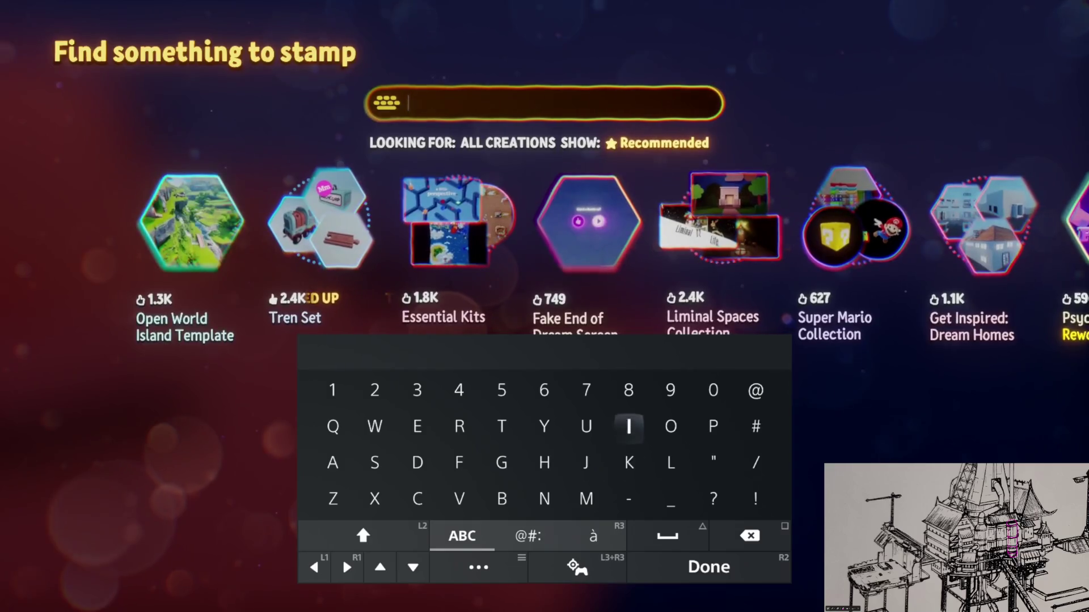
text(Oce)
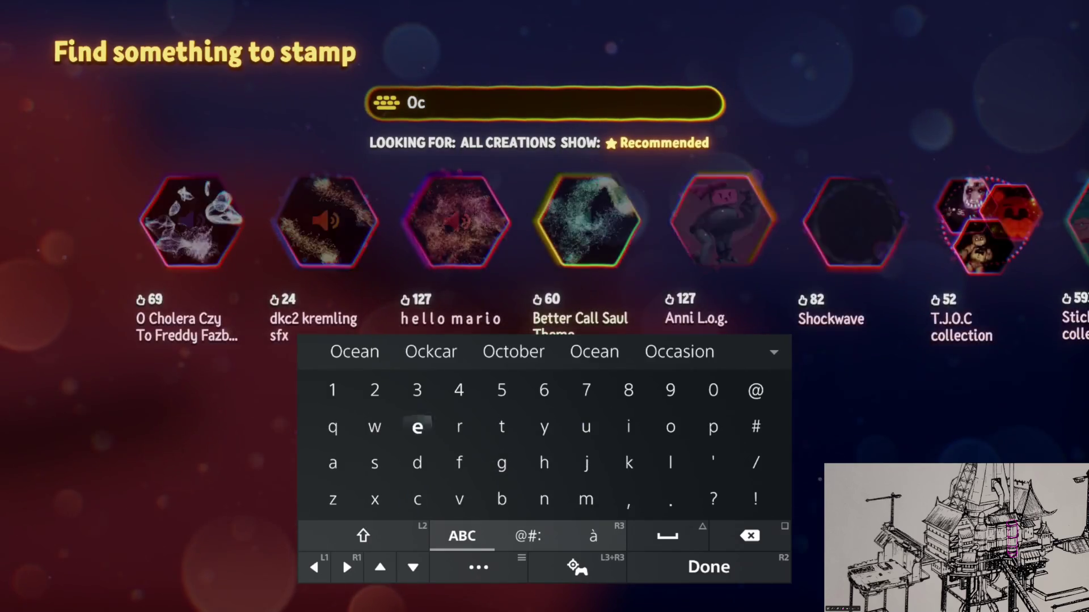
text(an)
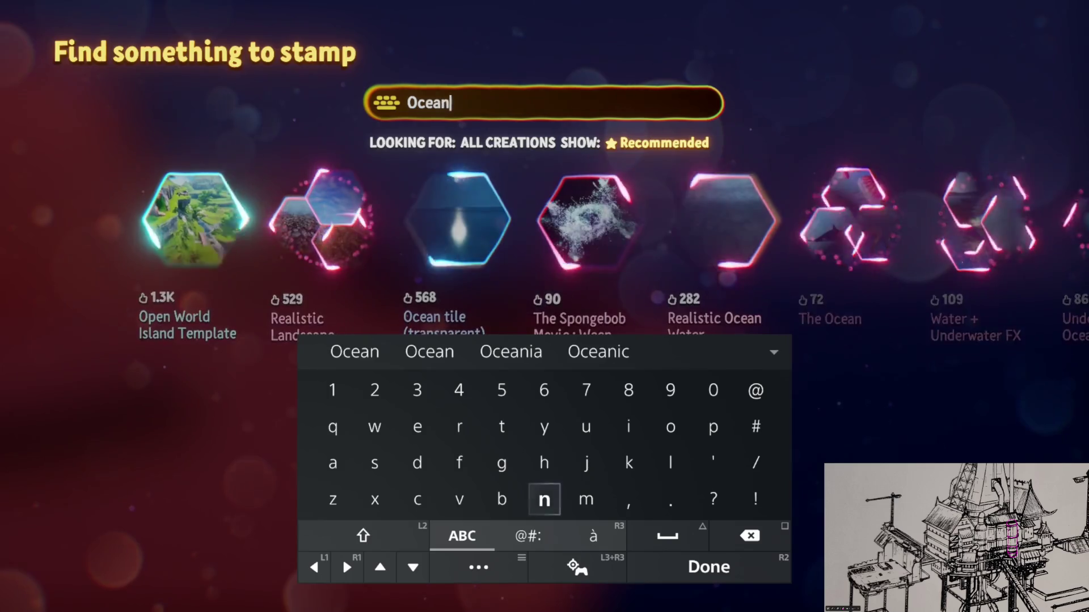
key(Return)
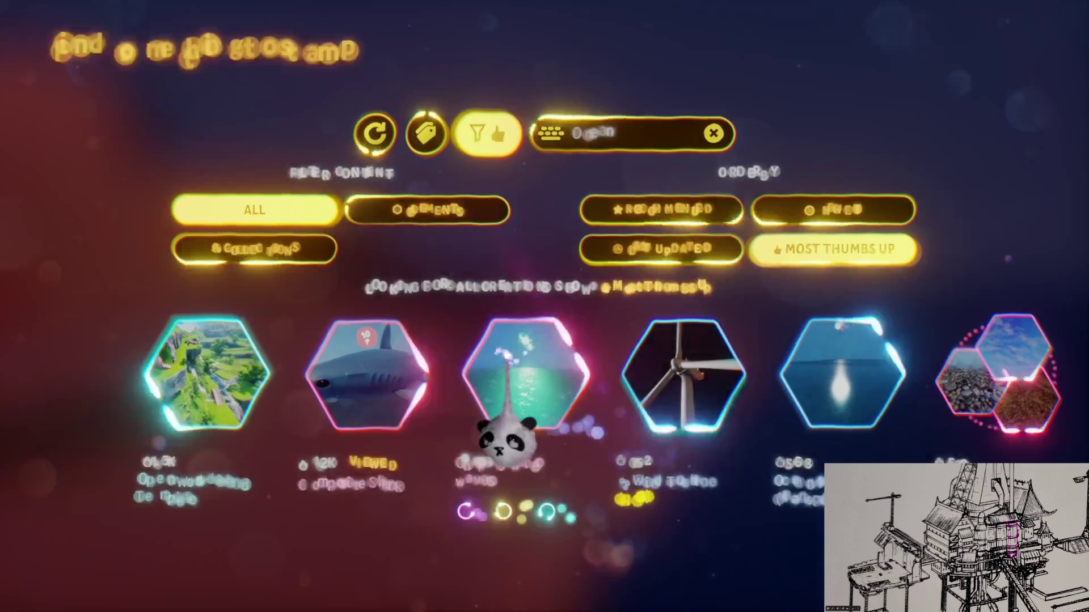
click(524, 386)
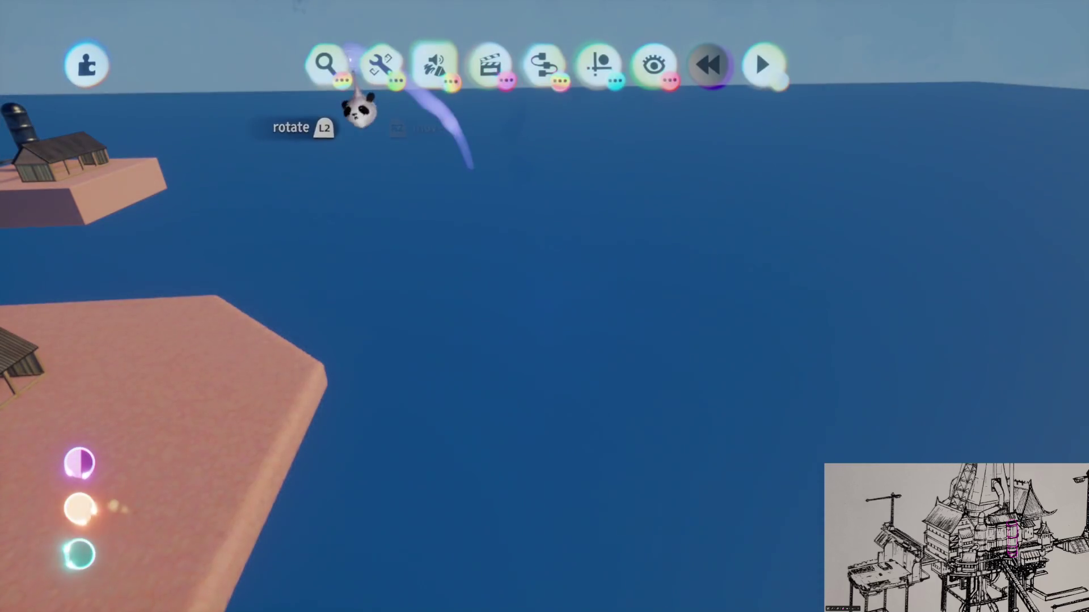
Step: Cancel the Choppy water waves stamp and choose a different Ocean water creation to stamp
click(326, 66)
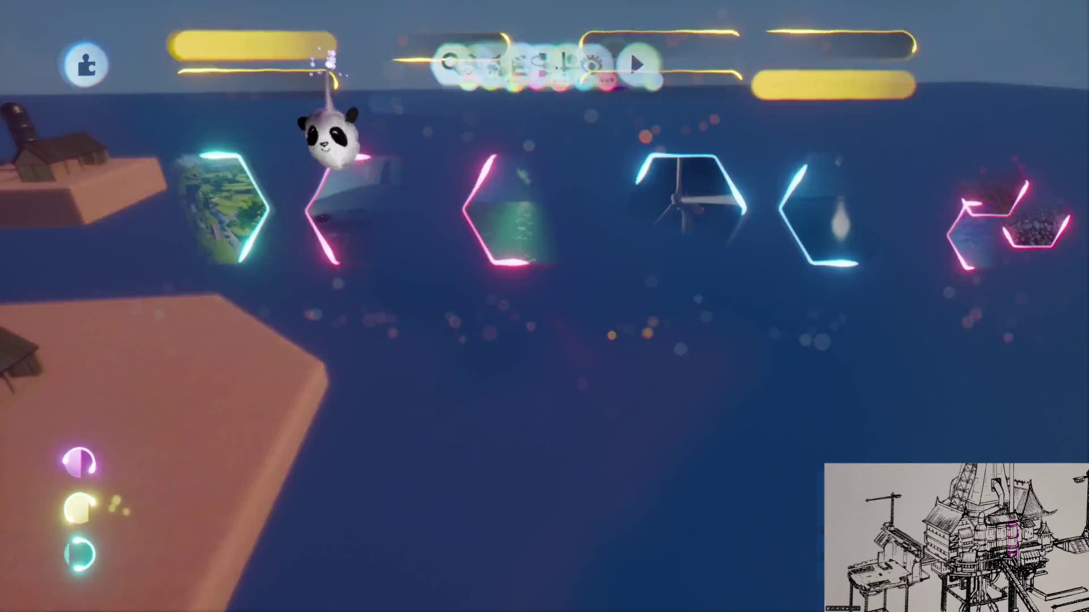
click(845, 386)
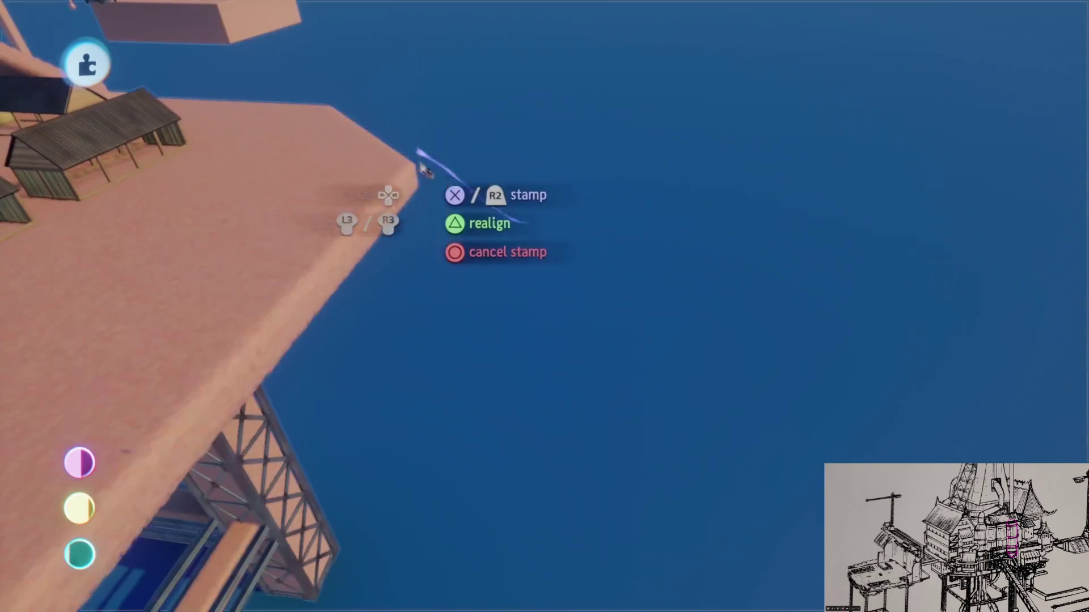
key(Escape)
click(322, 65)
scroll(567, 431, right, 2)
click(669, 436)
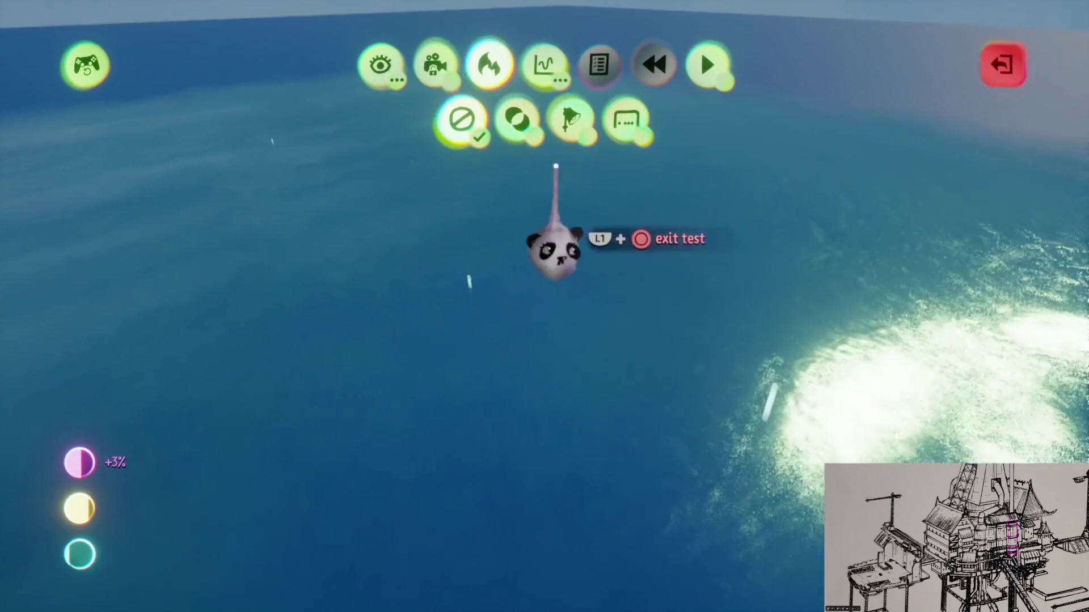
Step: Check scene cost on the thermal heat-map view, then leave test mode
click(516, 119)
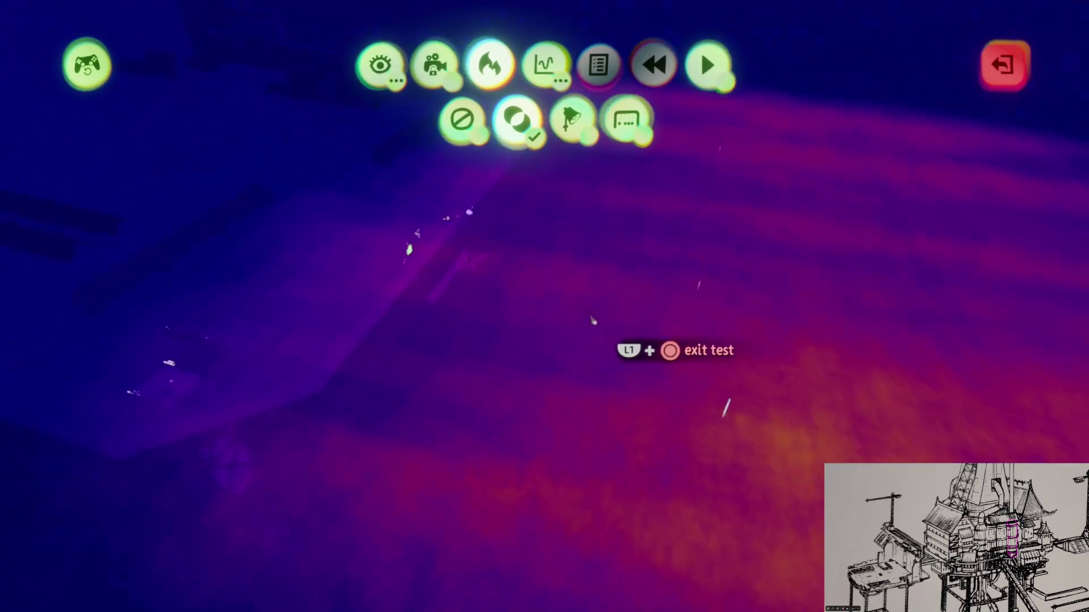
key(Escape)
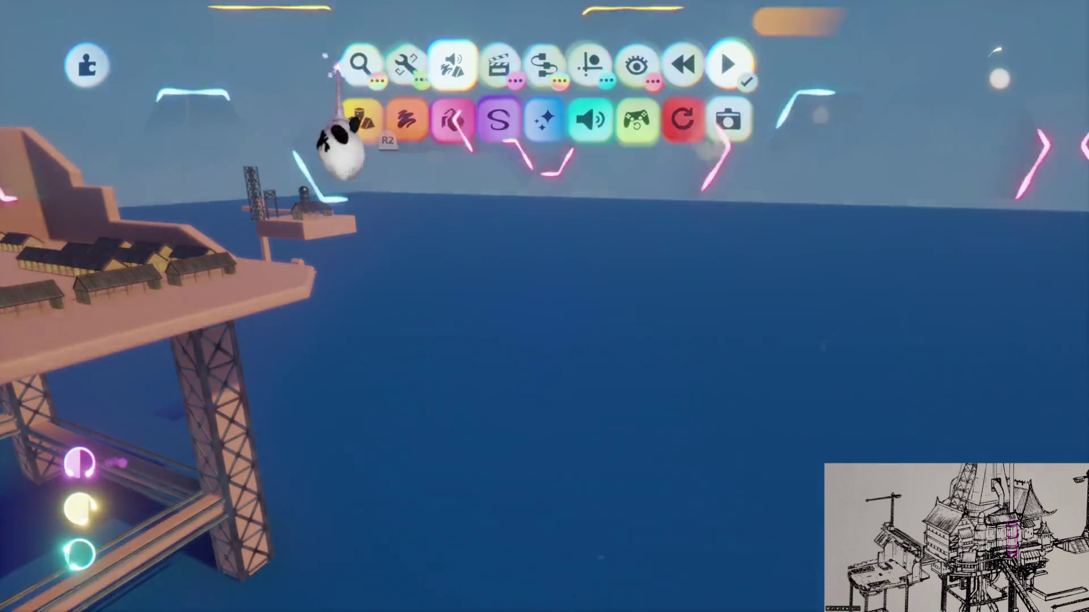
click(362, 119)
Step: Stamp the Realistic Water plane from the Ocean results beside the rig
scroll(545, 375, right, 1)
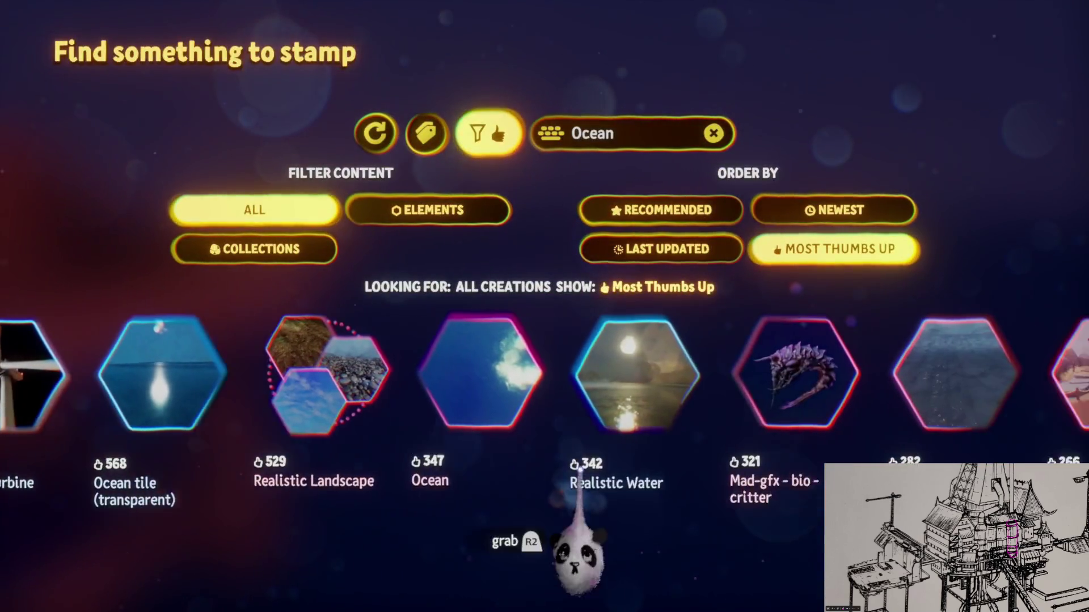
click(590, 437)
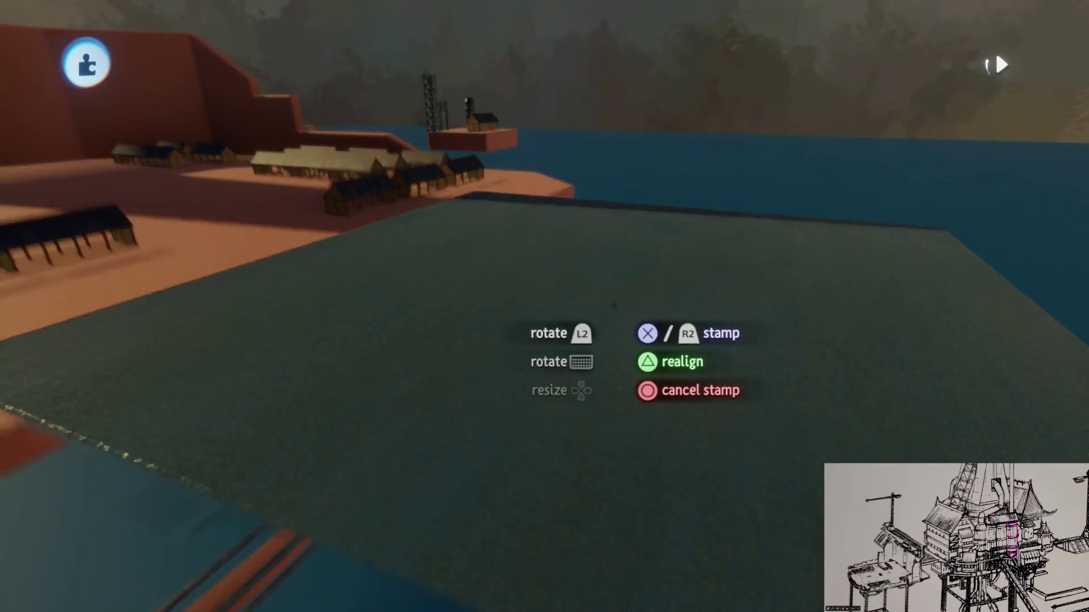
click(625, 340)
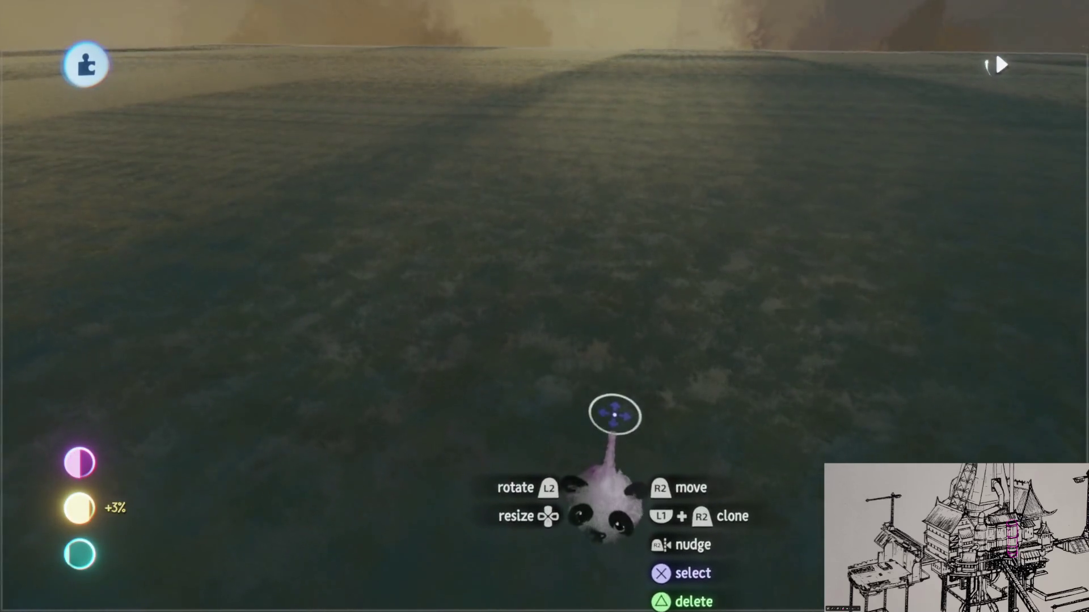
key(Escape)
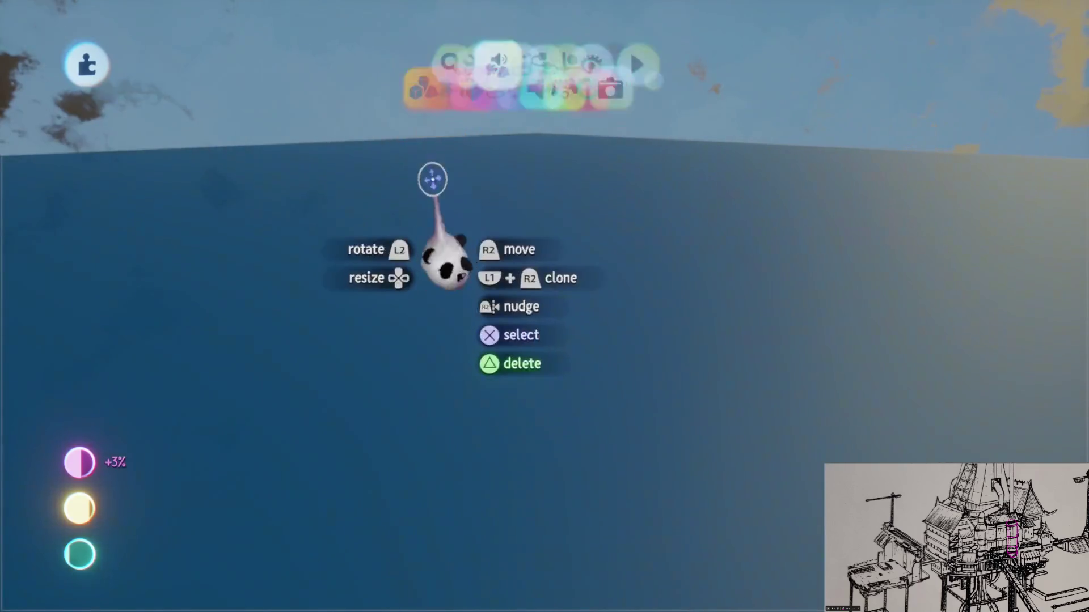
click(326, 66)
Step: Pick Realistic Water again, play-test the water scene, then resume editing
scroll(556, 487, right, 2)
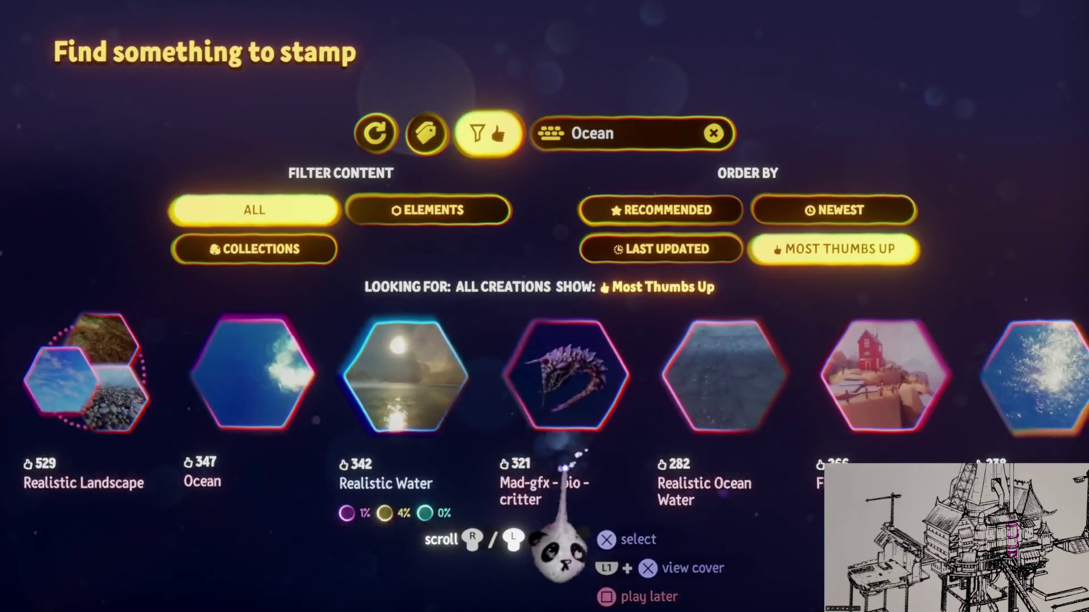
scroll(565, 487, right, 3)
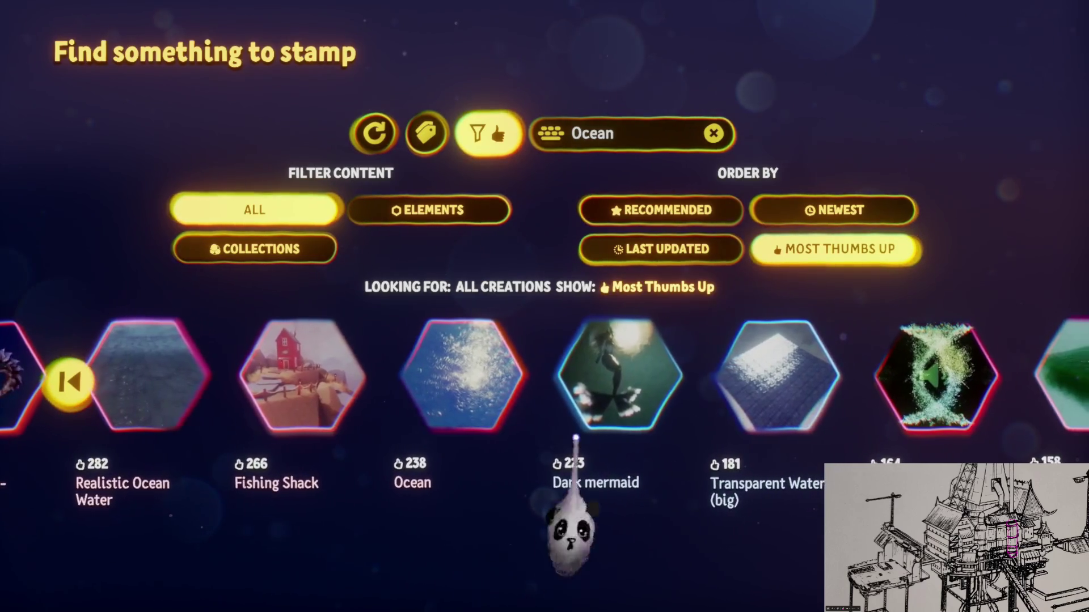
scroll(547, 567, right, 2)
scroll(656, 583, right, 1)
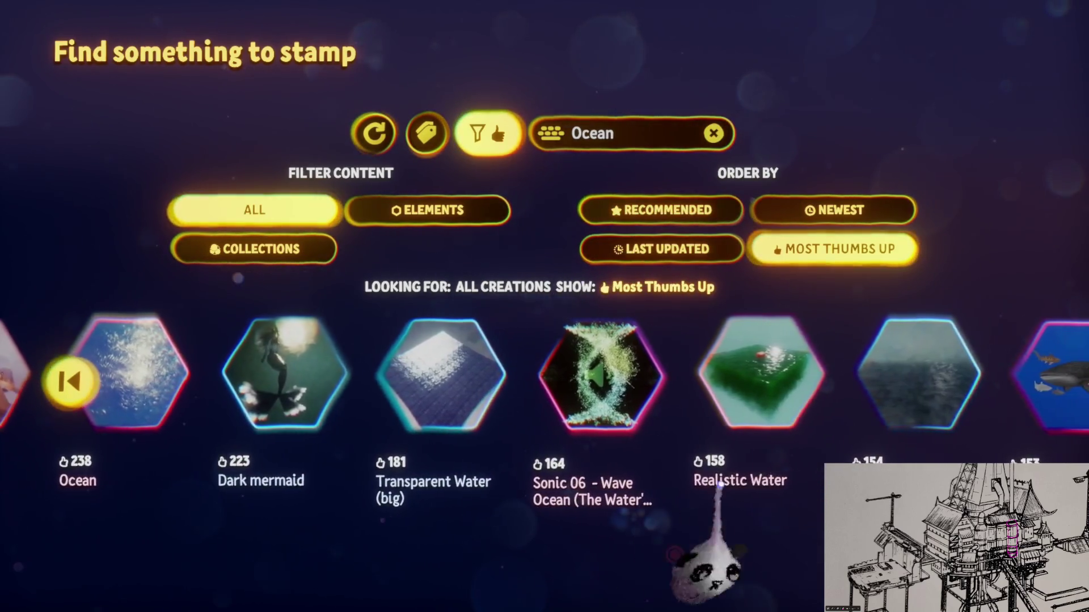
click(754, 377)
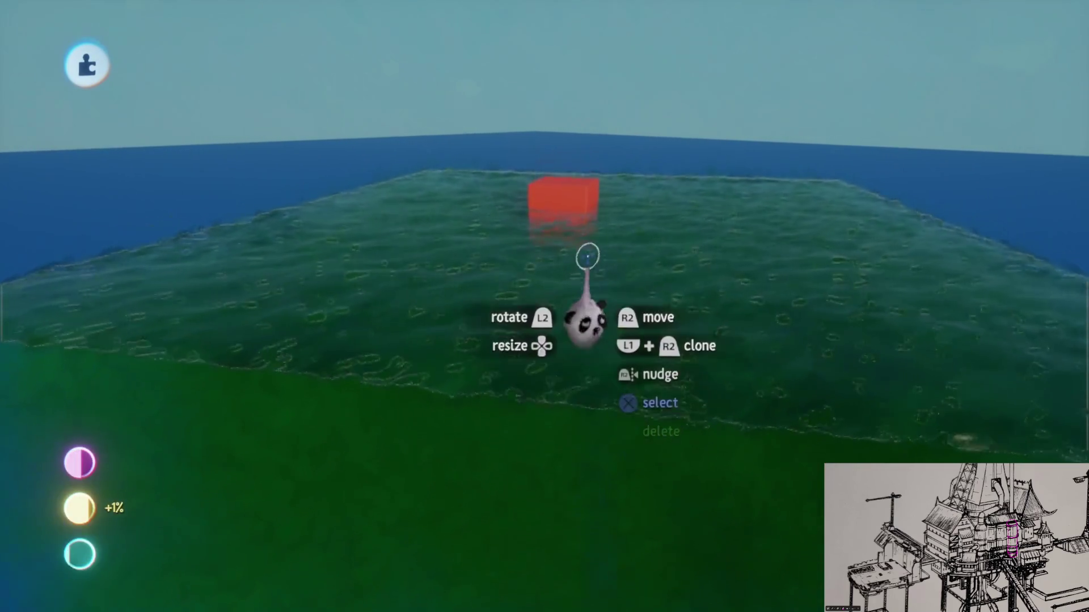
key(space)
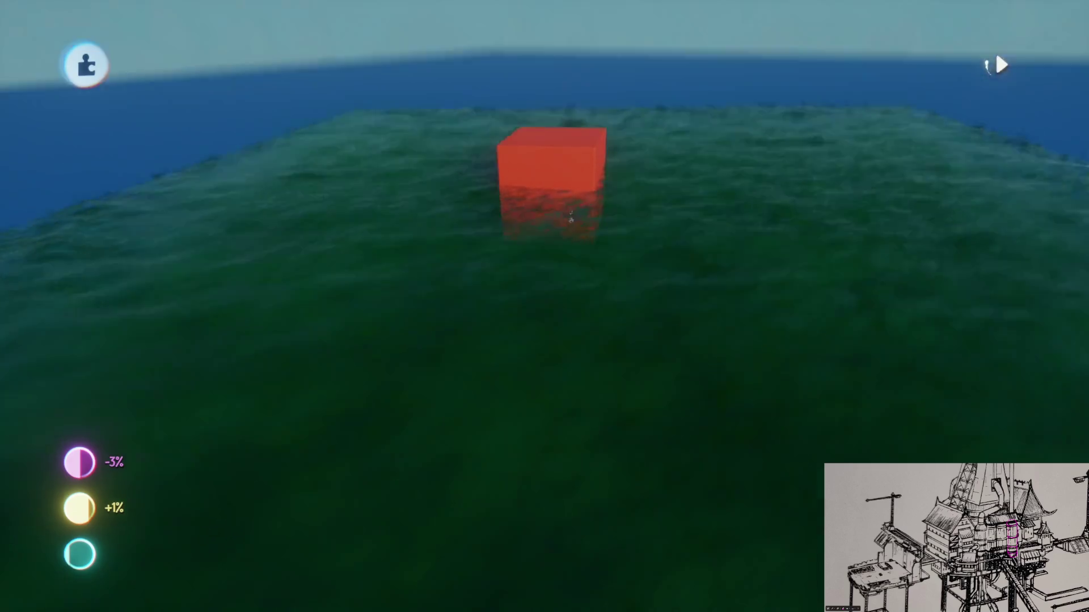
key(space)
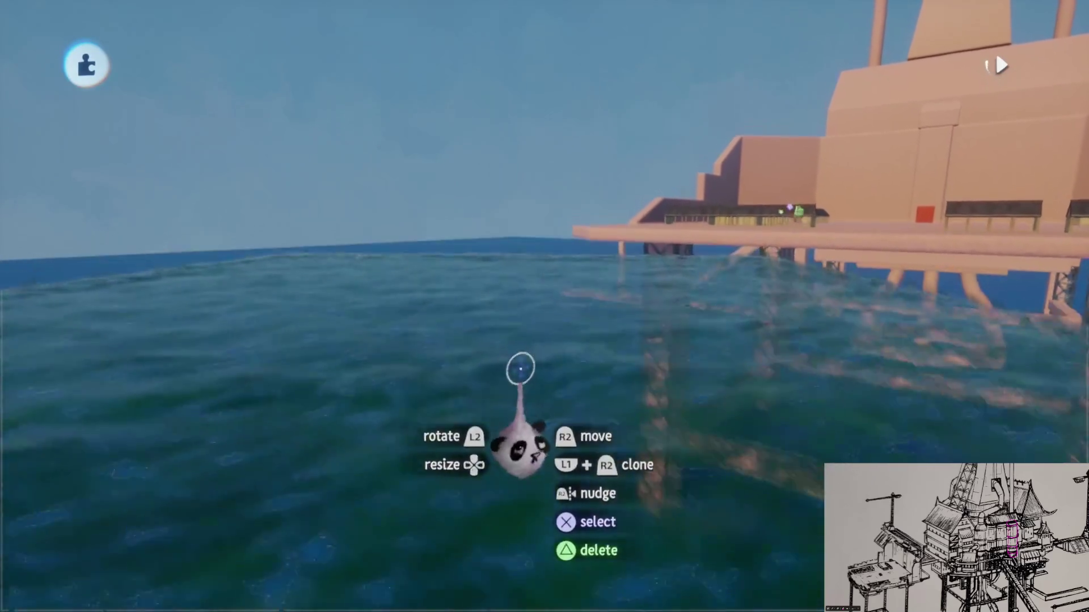
Step: Replace the 'Ocean' search with 'Waves' and pick a water creation from the results
key(Escape)
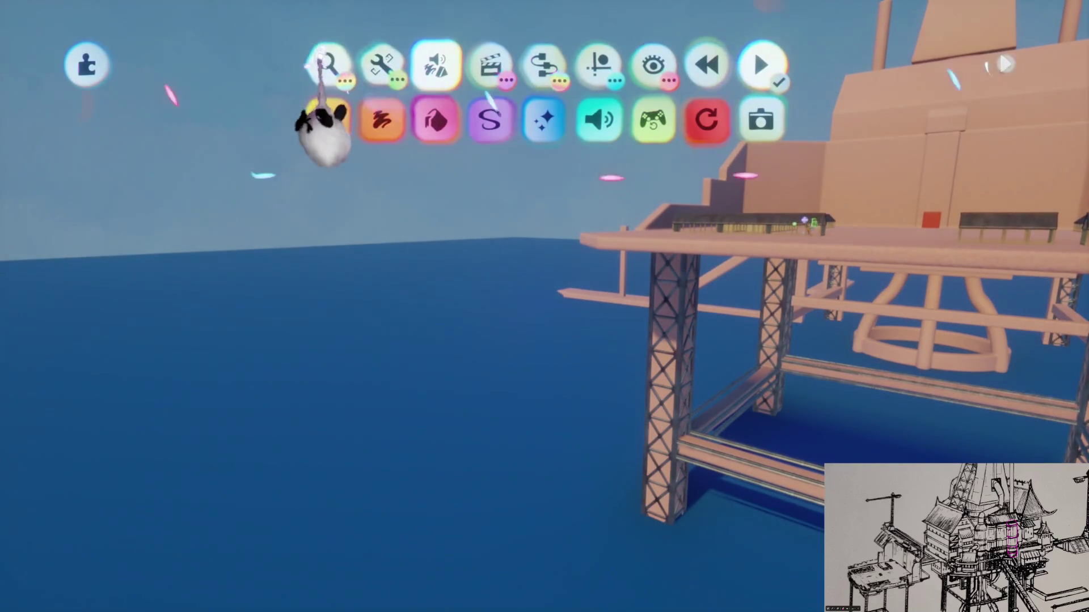
click(322, 56)
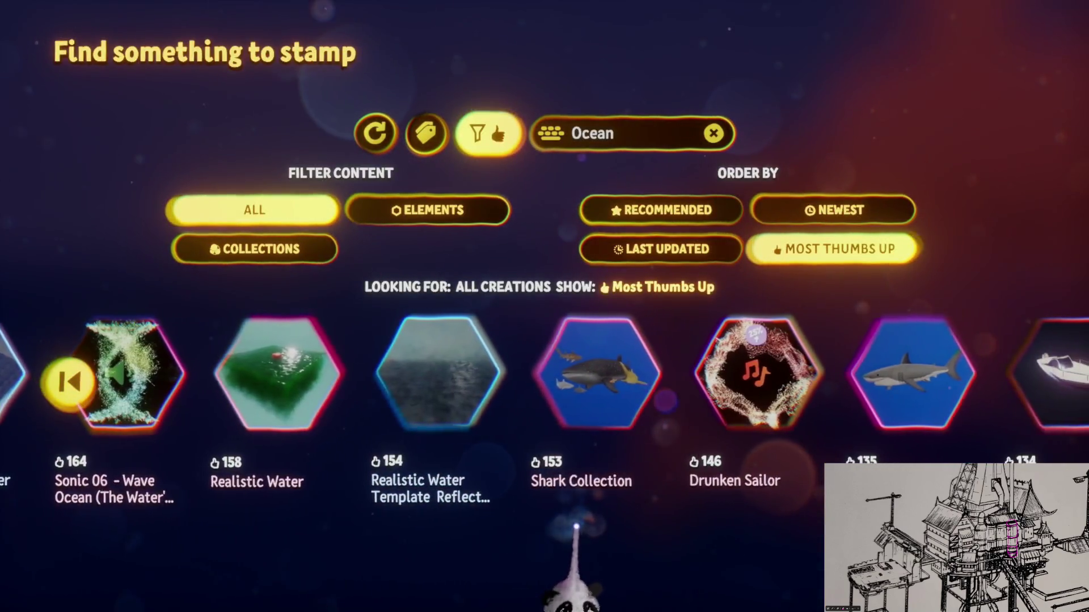
scroll(584, 533, right, 3)
scroll(589, 541, right, 1)
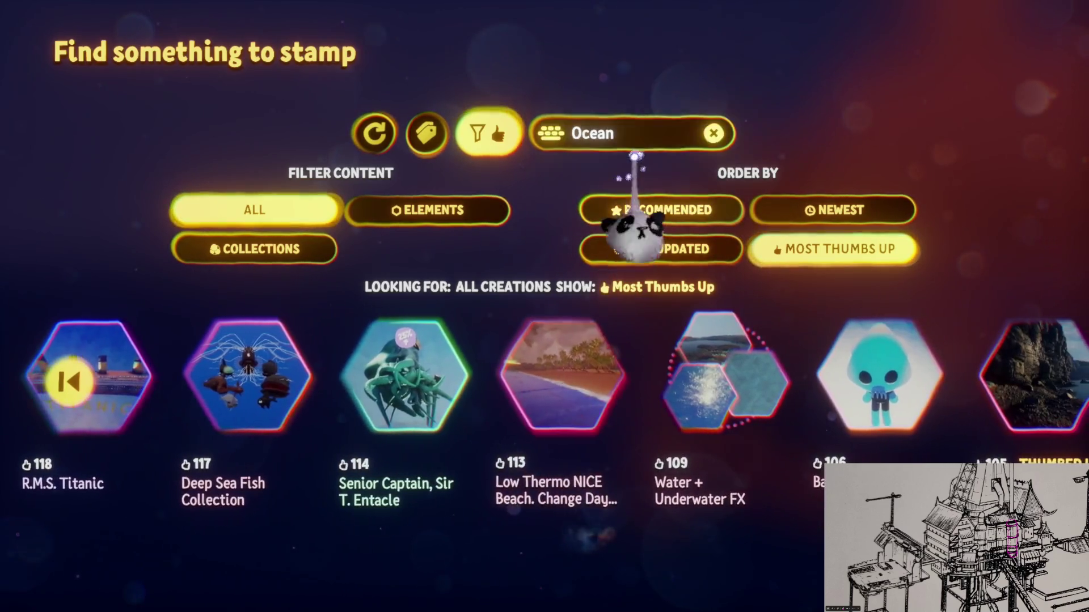
click(624, 122)
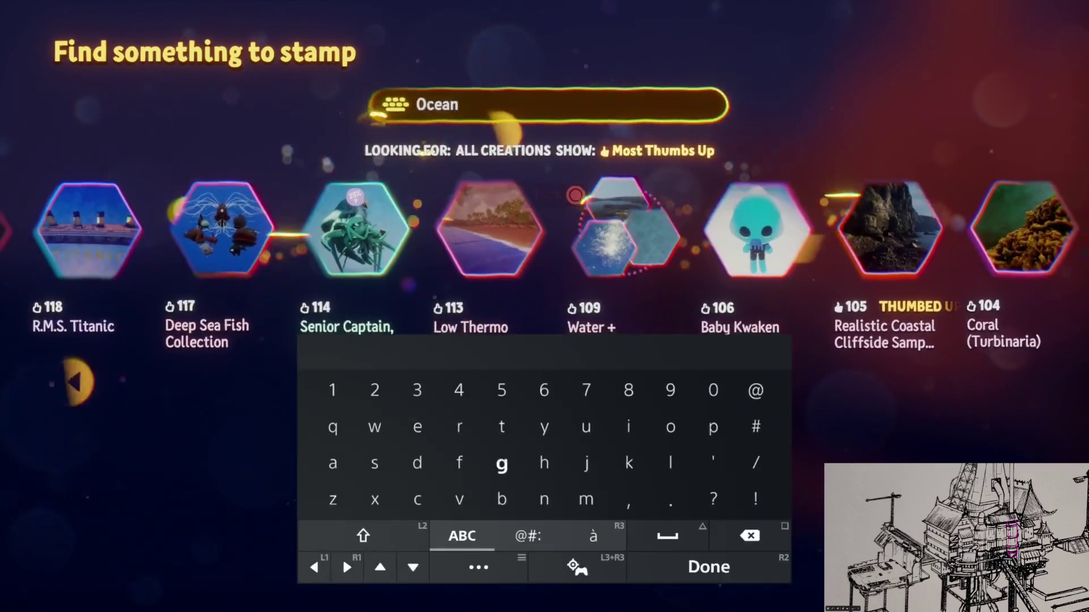
key(BackSpace)
key(BackSpace)
key(BackSpace)
text(Wa)
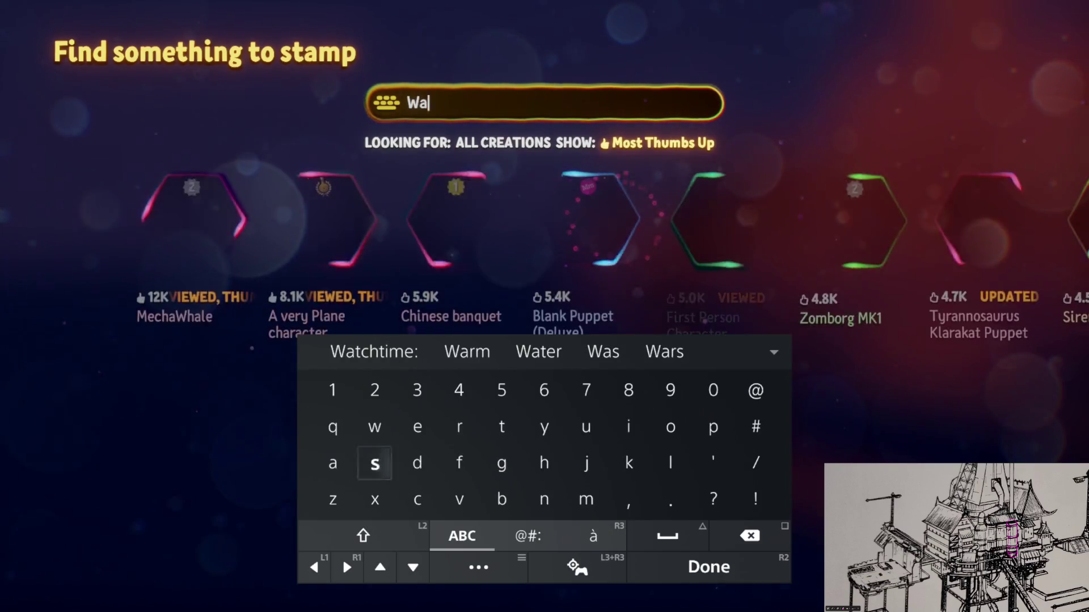
text(ves)
key(Return)
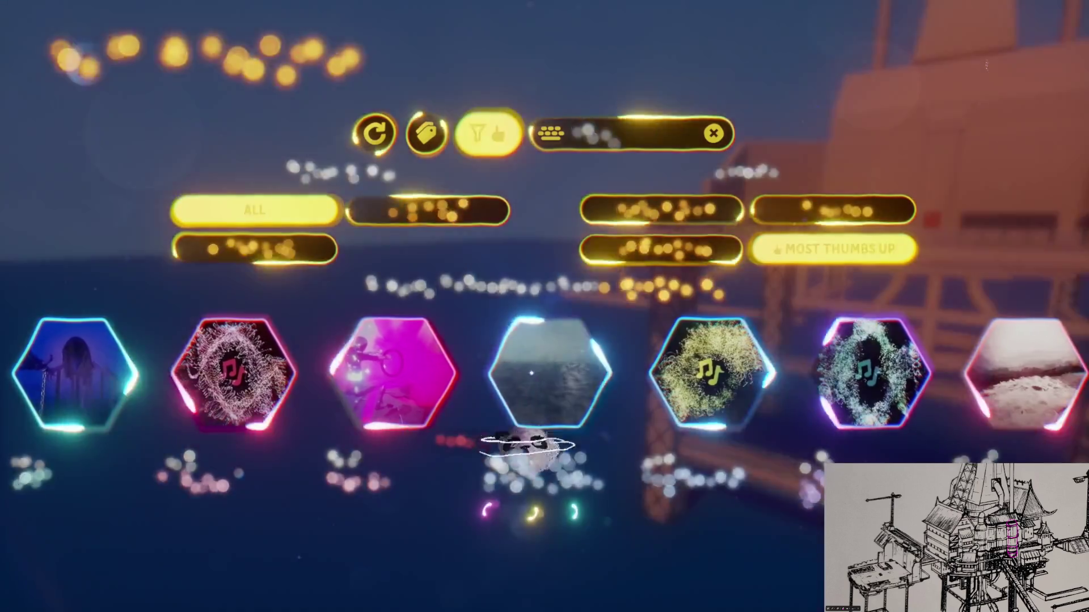
click(531, 408)
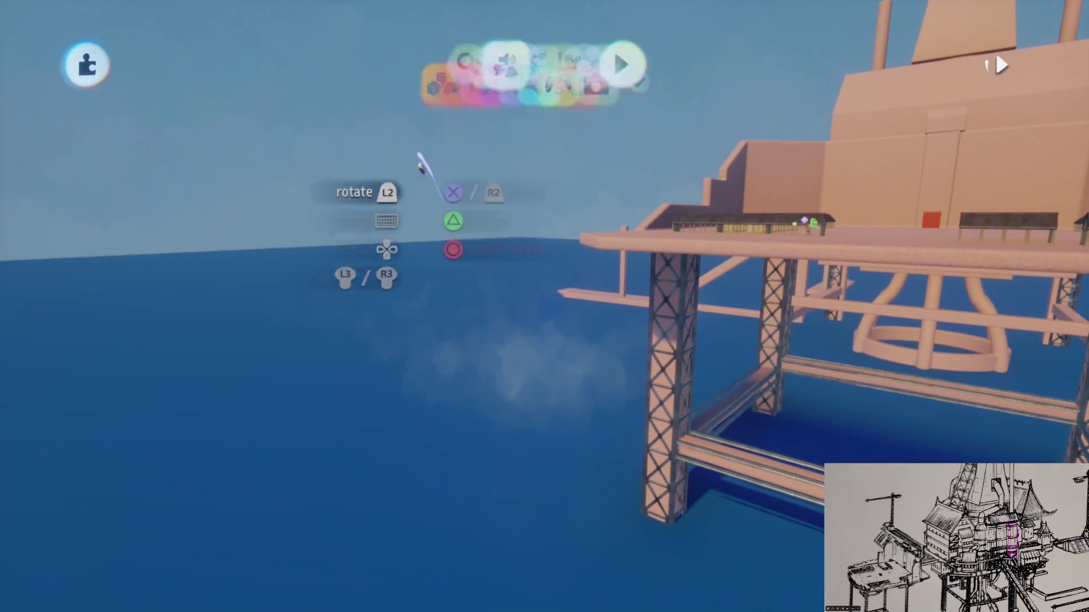
click(326, 65)
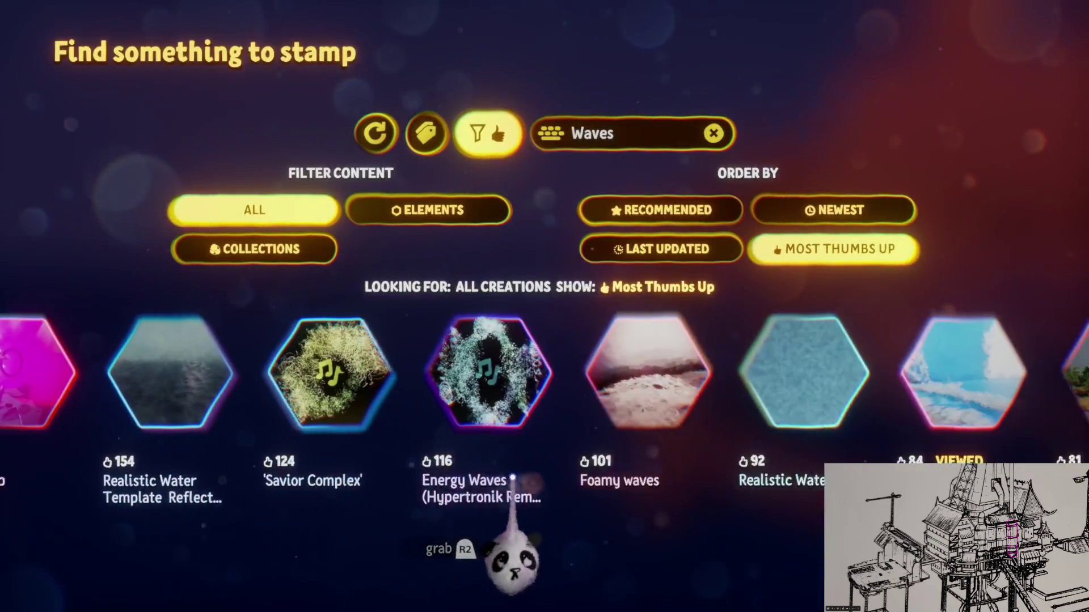
Step: Pick a wave creation from the Waves results, reopening the search to choose another
click(558, 408)
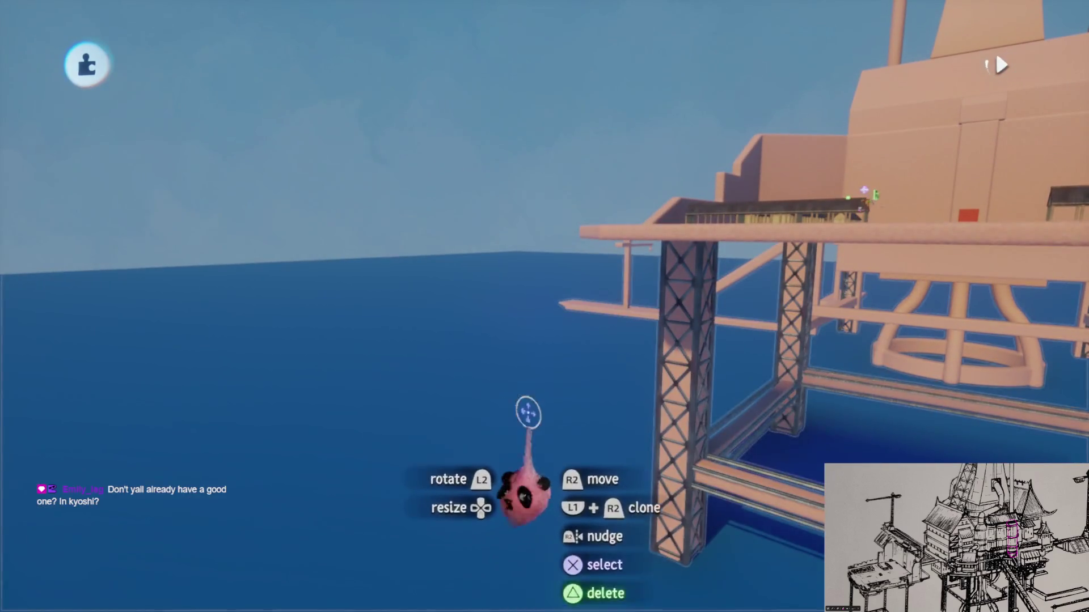
key(Escape)
click(341, 61)
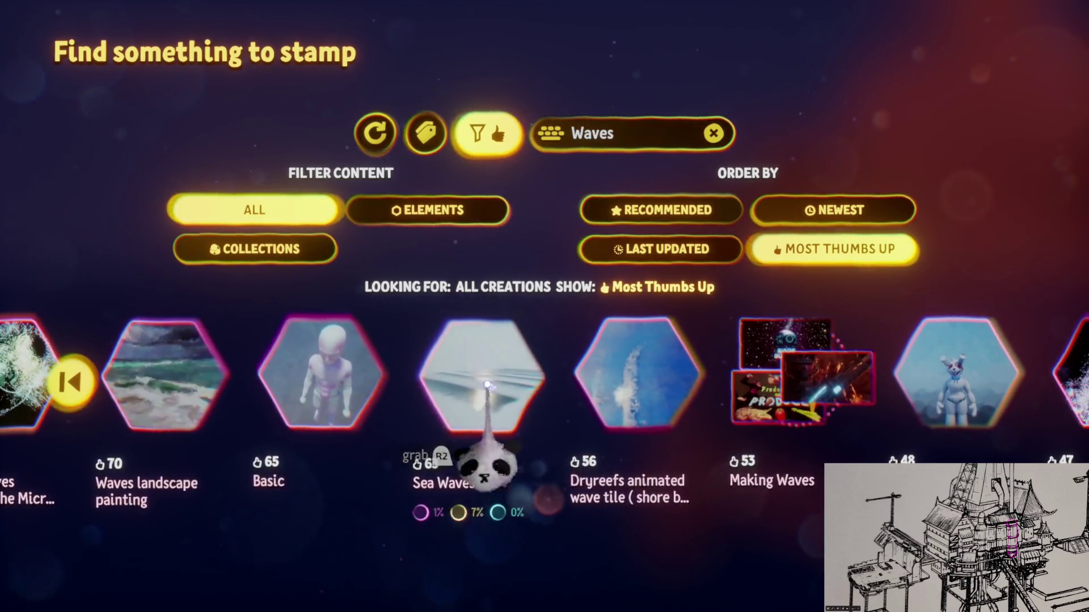
click(487, 385)
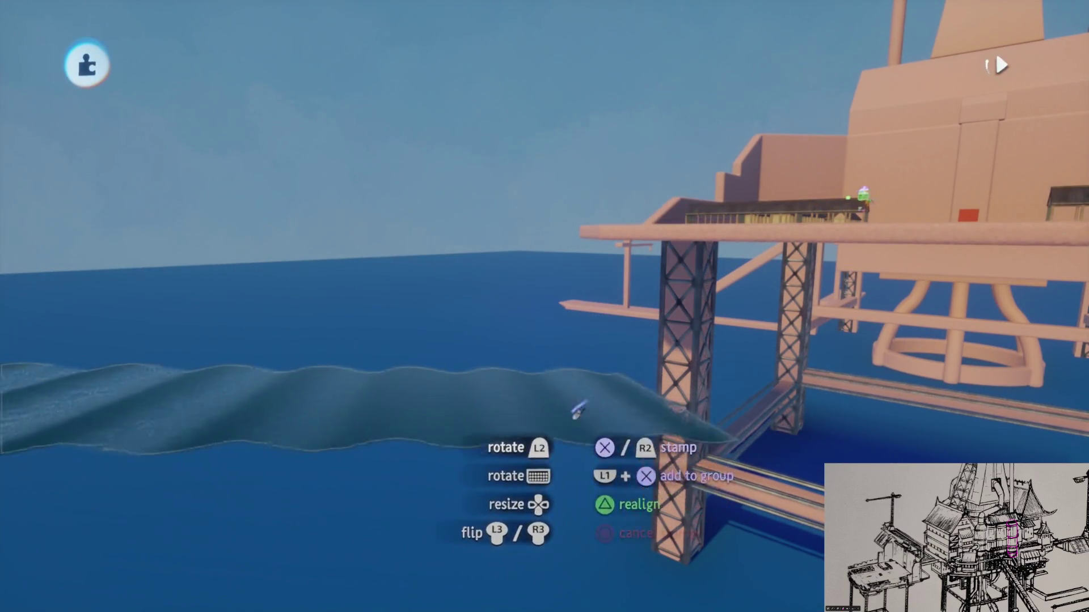
Step: Rotate the stamped wave sheet about 149° with the Arrange tools and enable the grid
key(Escape)
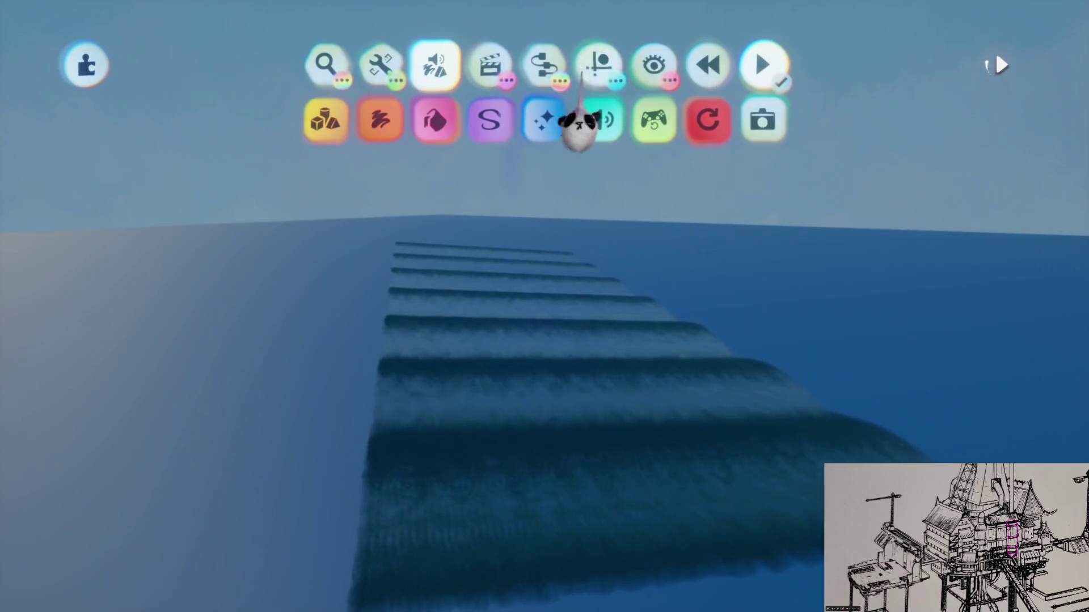
click(600, 119)
mouse_move(498, 280)
mouse_down()
mouse_move(571, 341)
mouse_move(570, 306)
mouse_move(529, 287)
mouse_up()
key(Escape)
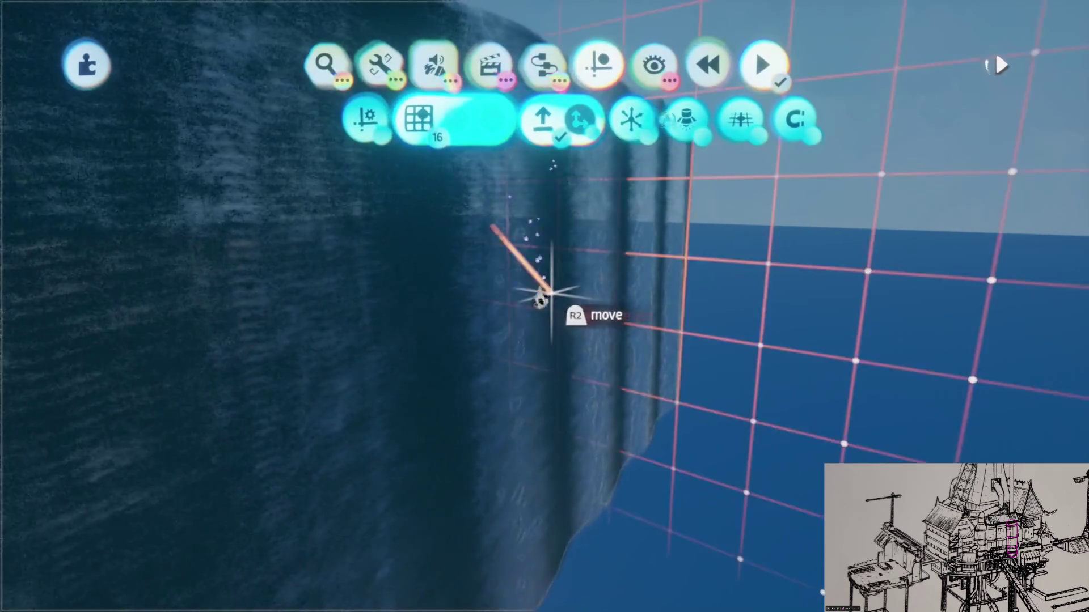
key(Escape)
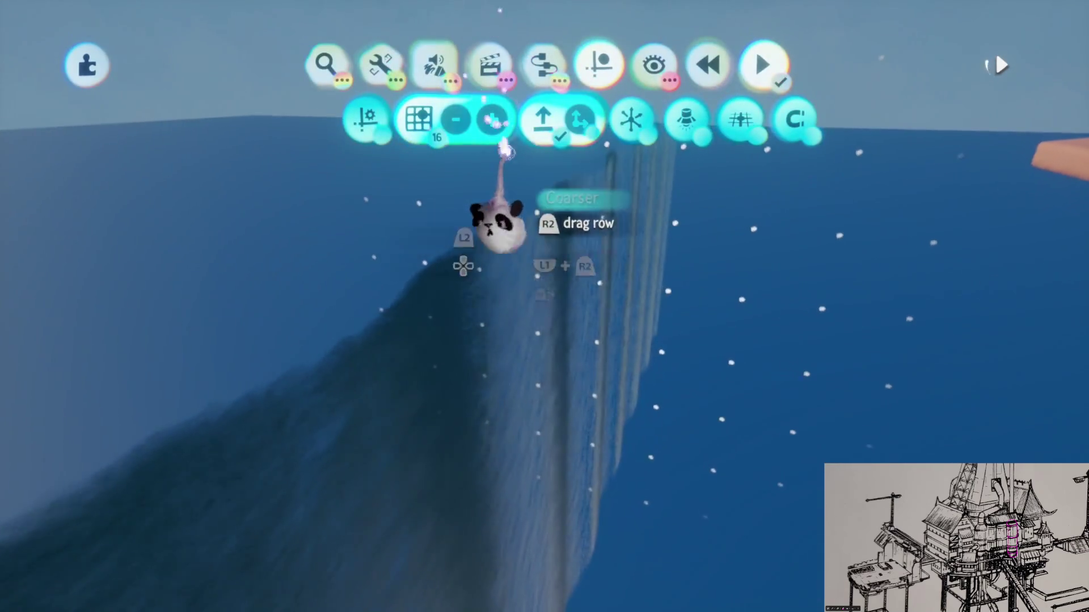
key(Escape)
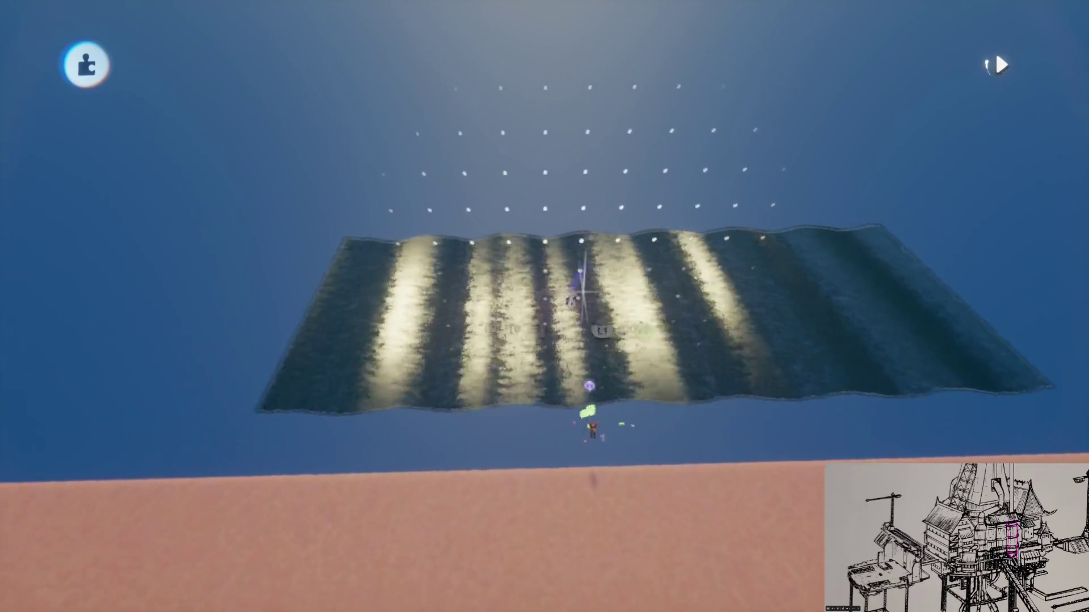
mouse_move(595, 456)
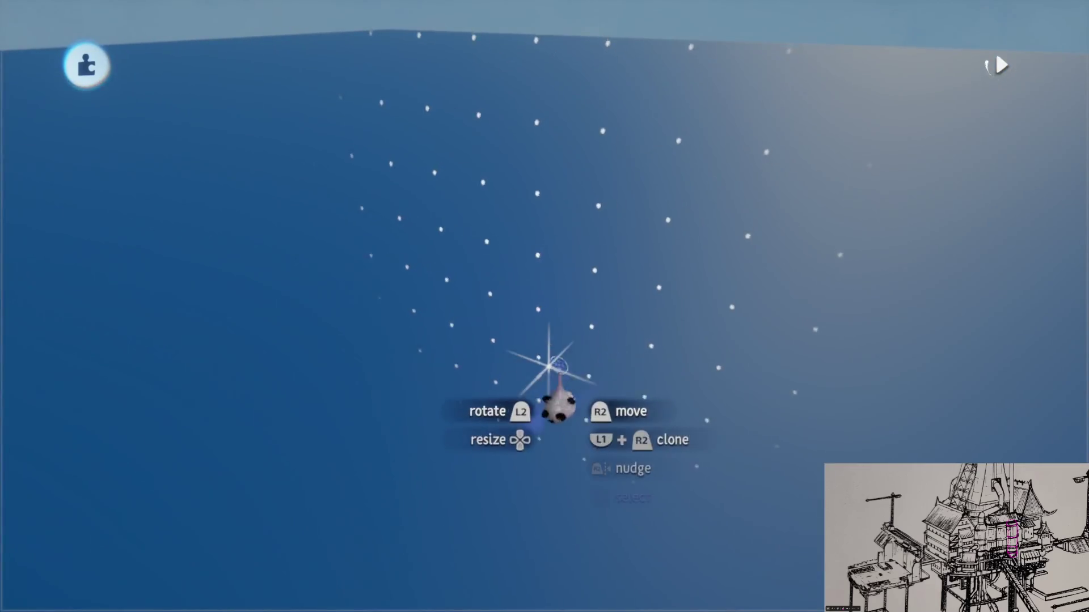
Step: Pick the Waves creation from the results and stamp it over the ocean
key(Escape)
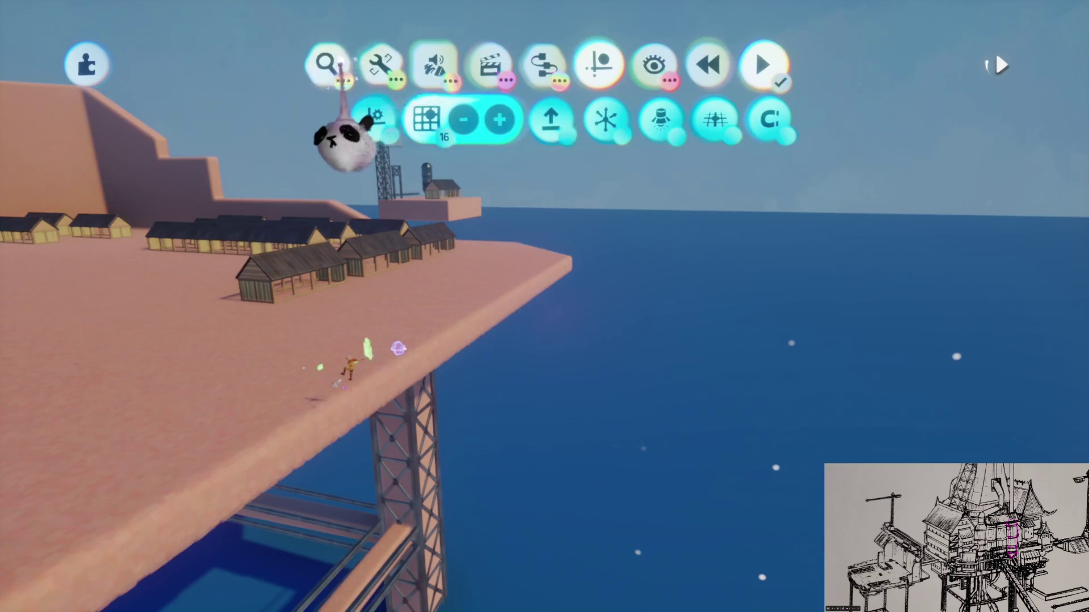
click(326, 65)
scroll(584, 567, right, 4)
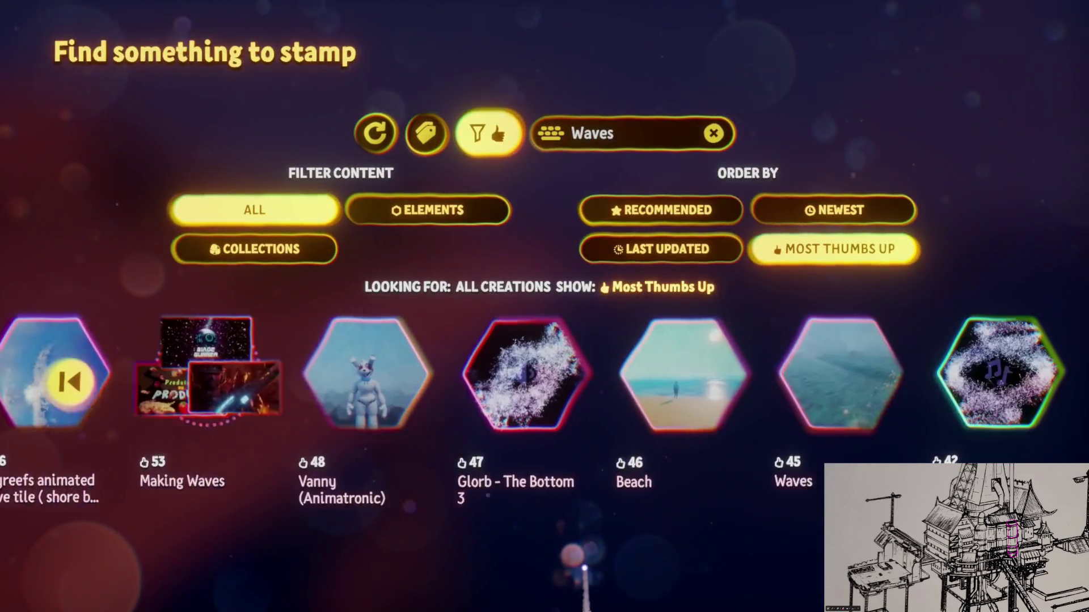
scroll(589, 559, right, 1)
click(637, 482)
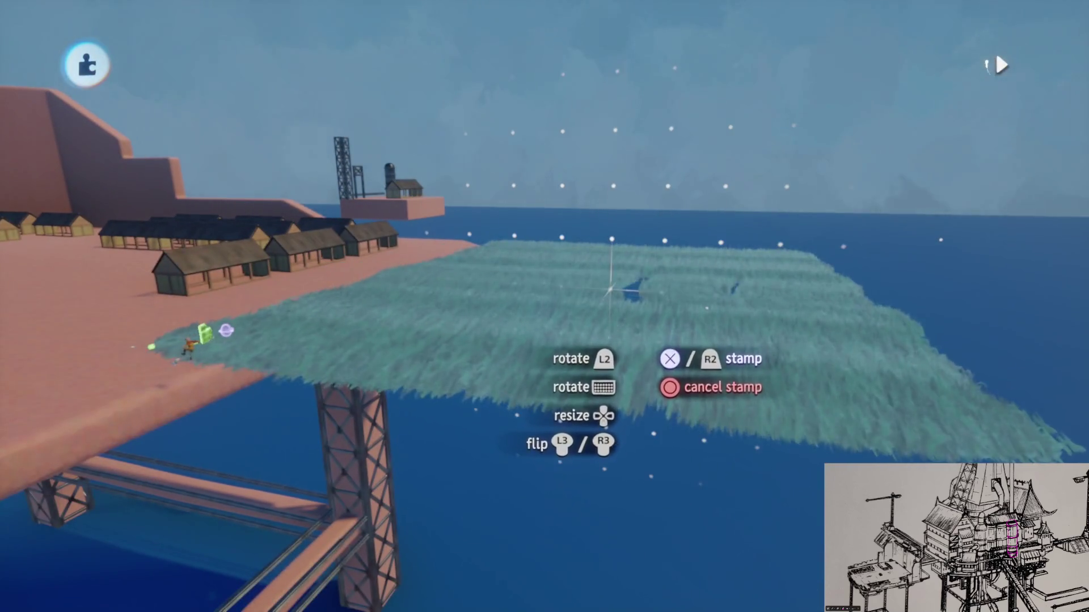
click(573, 317)
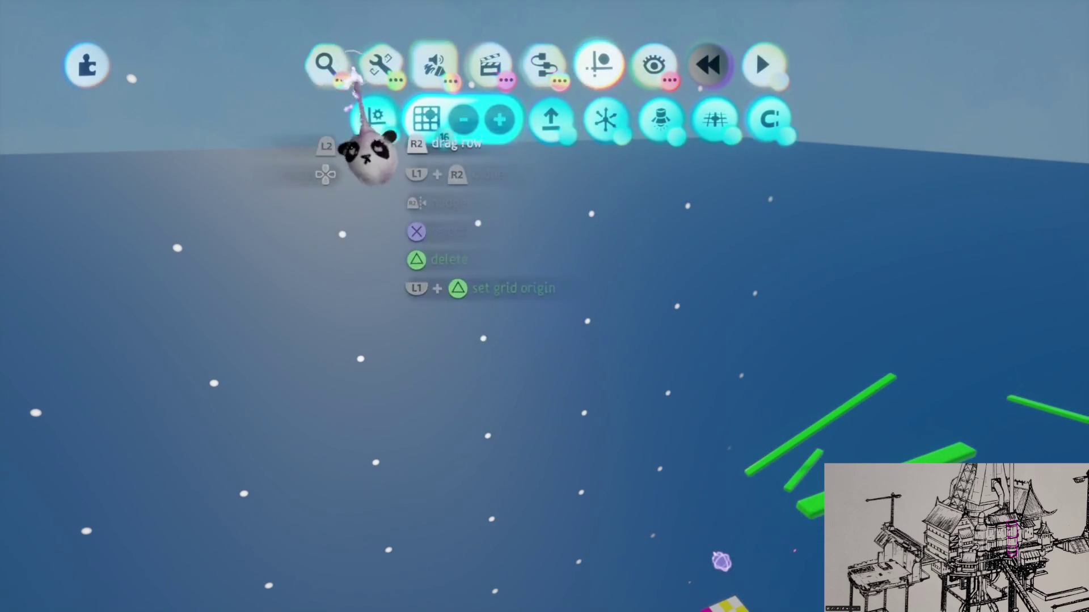
Step: Switch to My Creations and search for 'Water'
key(s)
scroll(502, 499, right, 5)
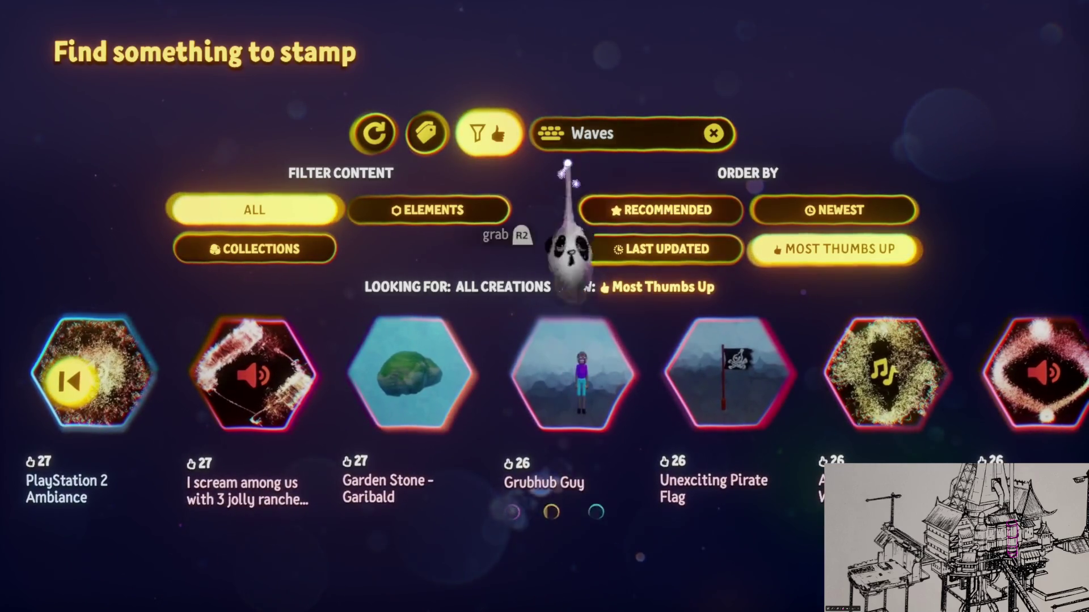
key(Escape)
scroll(298, 170, down, 2)
scroll(295, 122, up, 2)
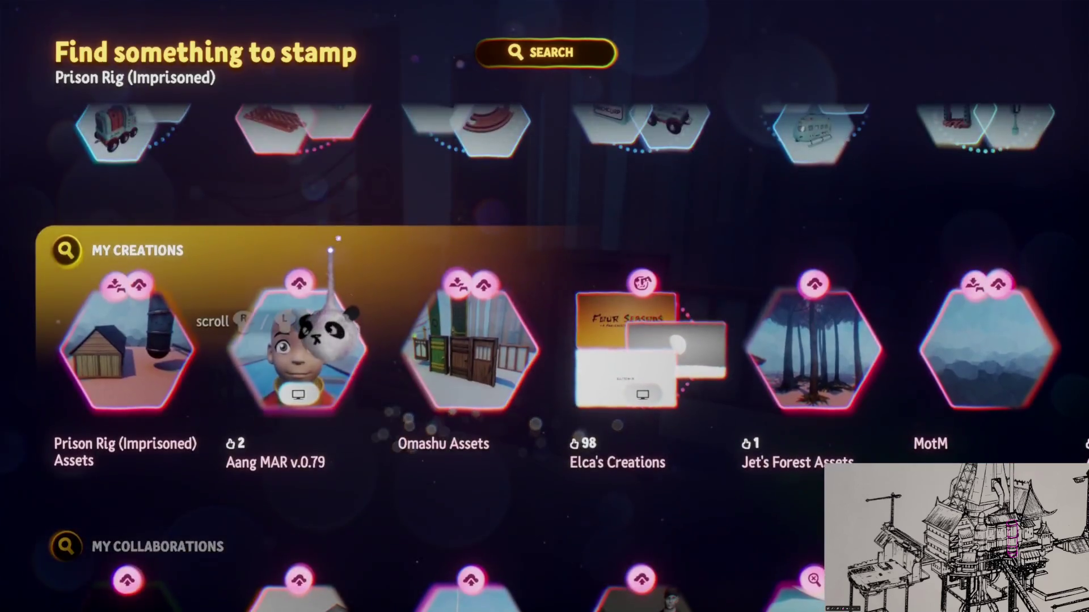
click(65, 250)
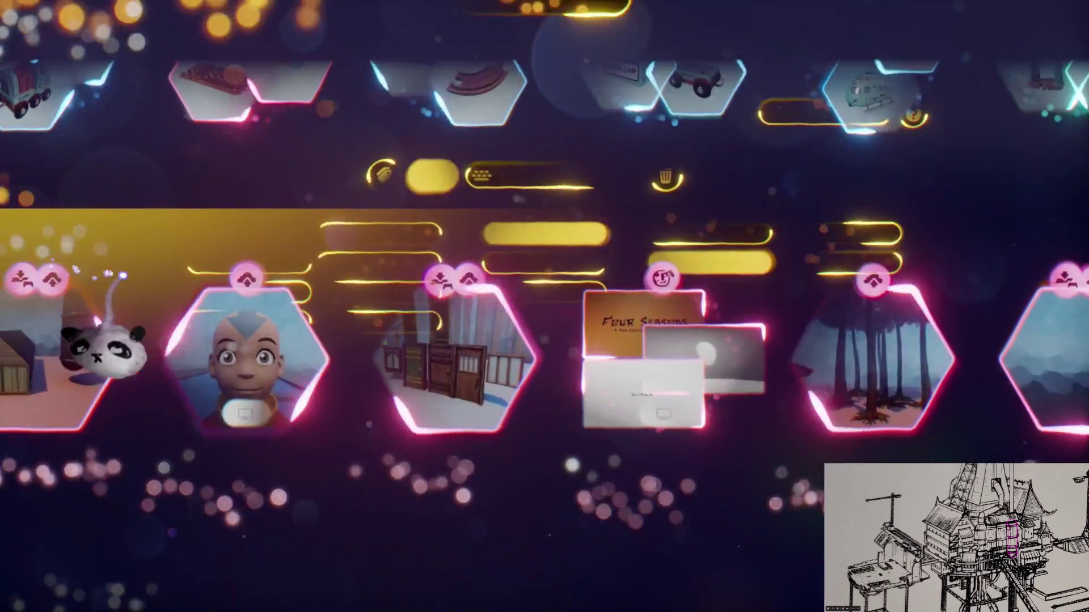
click(629, 139)
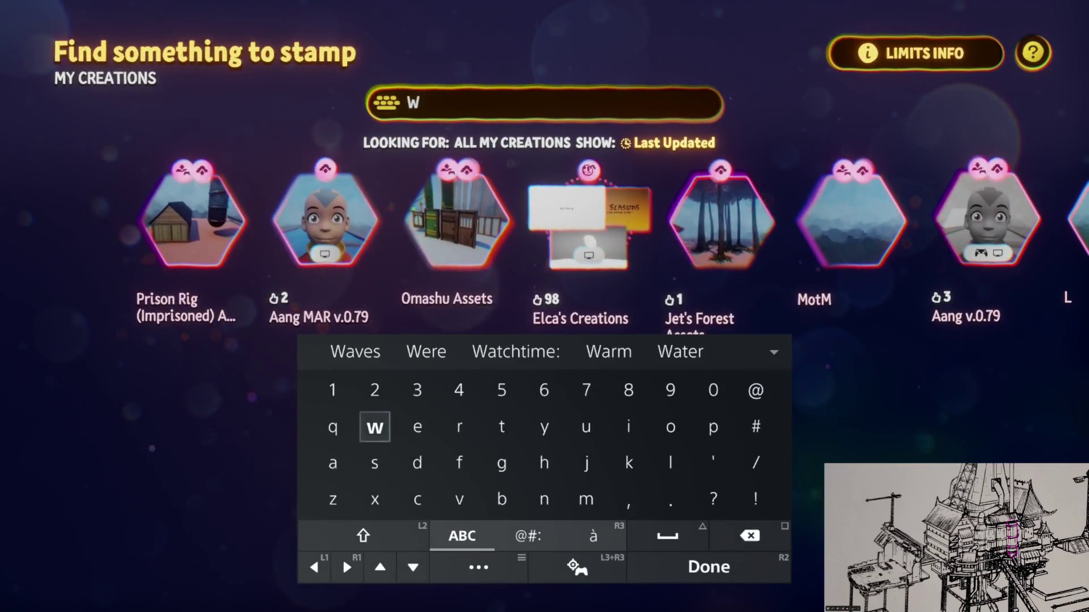
text(ater)
key(Return)
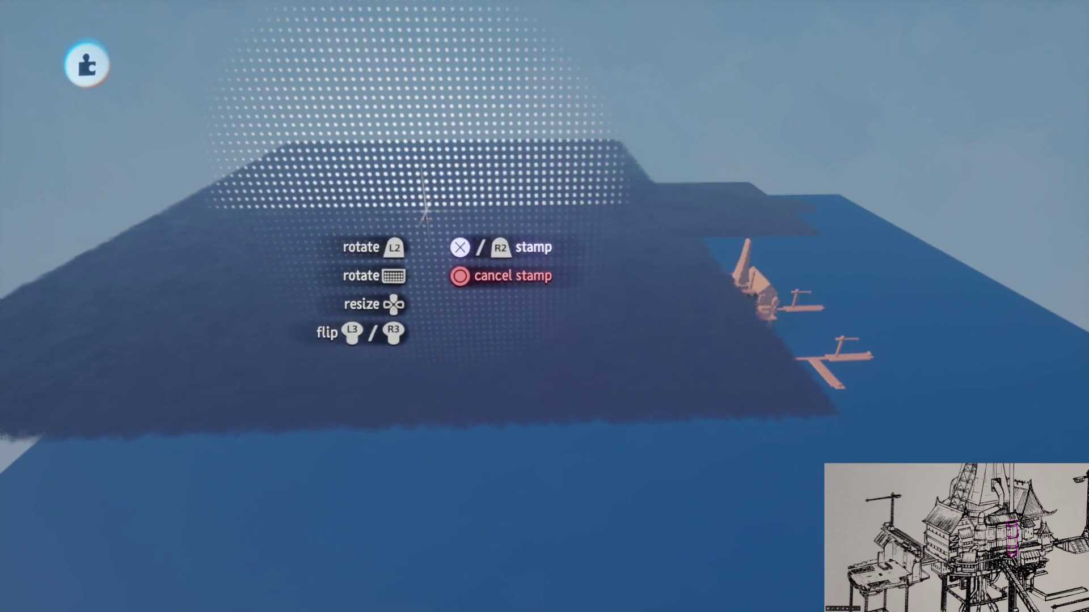
Step: Stamp the water slab, give its paint the fourth Rotational Duplicates option, and grab the oil rig
click(452, 207)
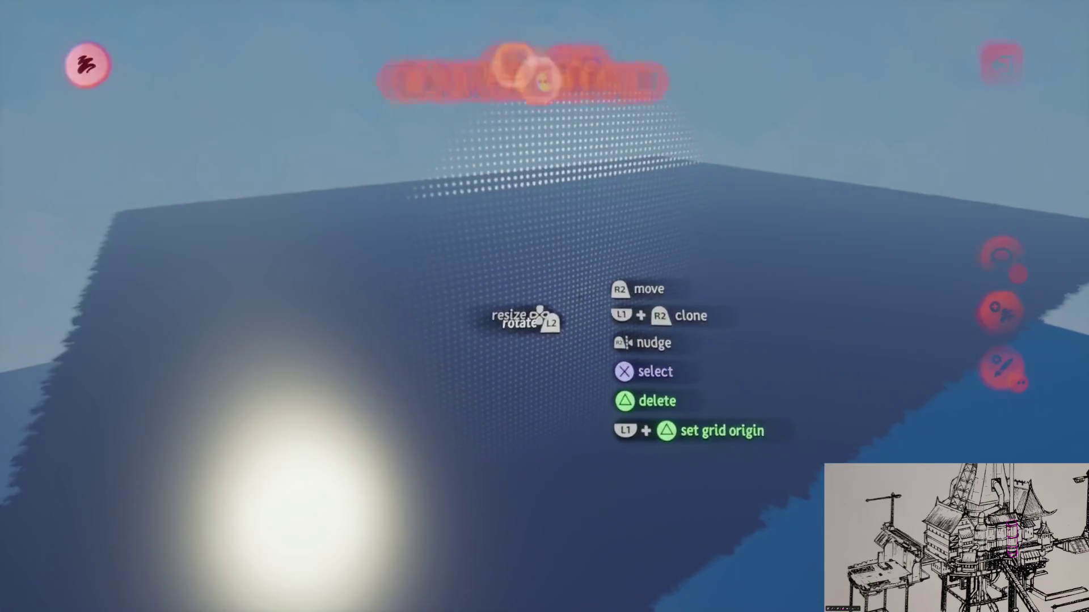
right_click(582, 262)
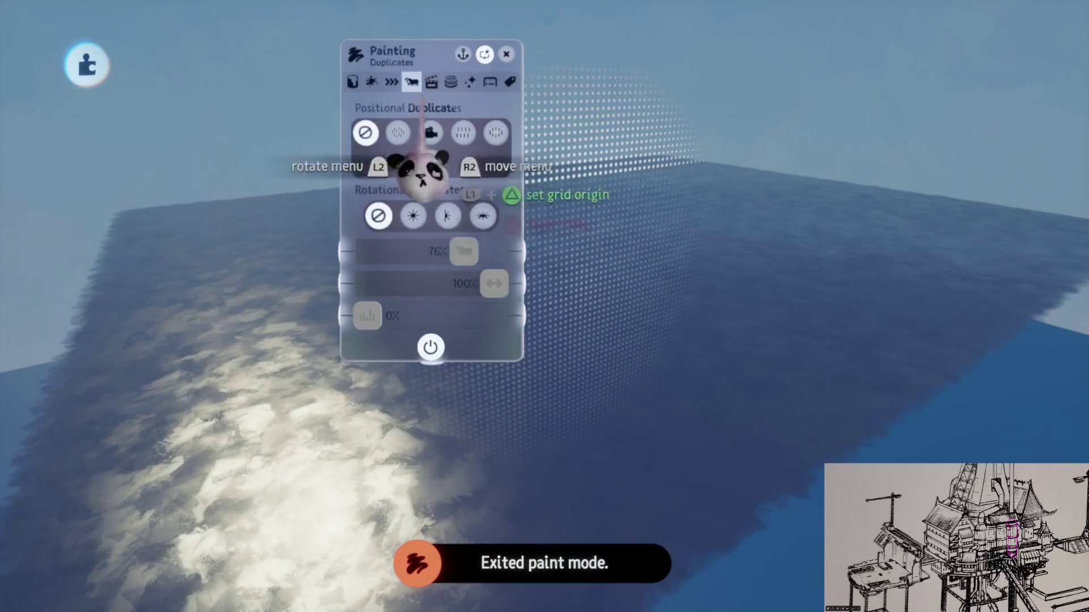
click(482, 215)
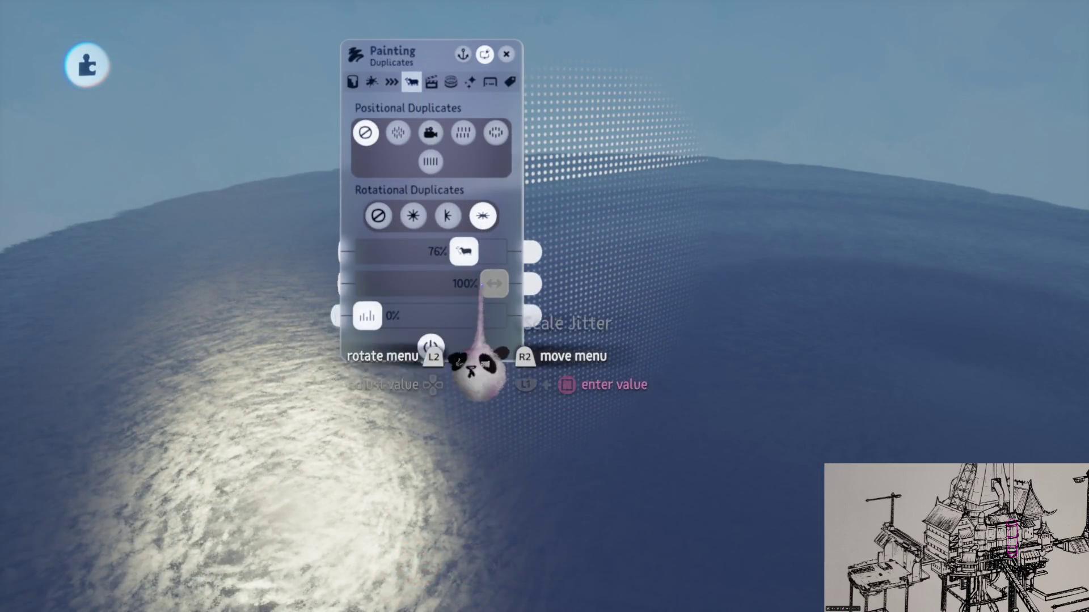
drag(459, 253, 379, 251)
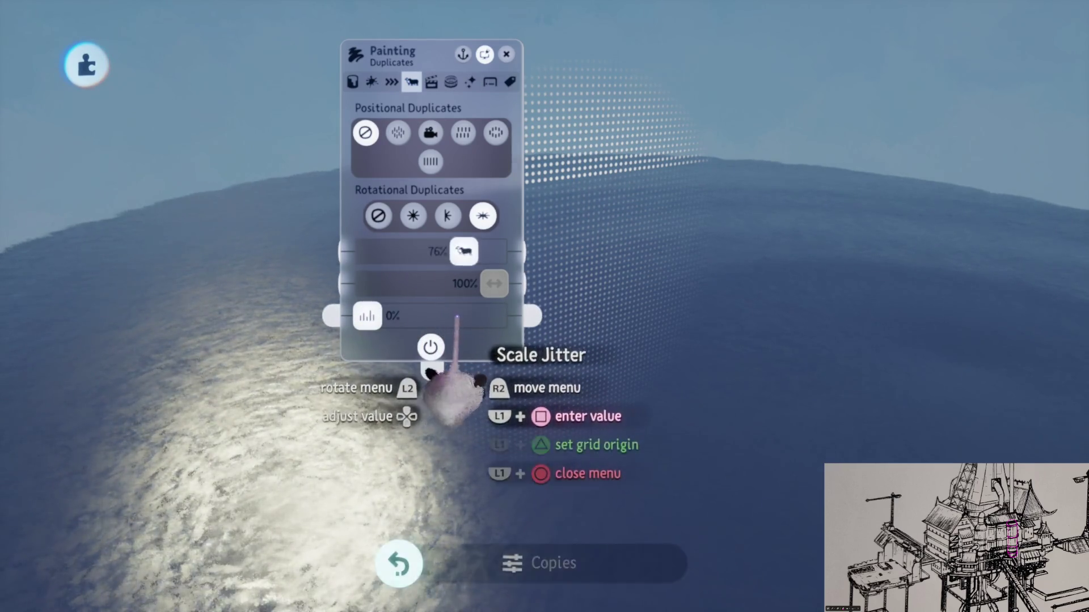
click(429, 347)
key(Escape)
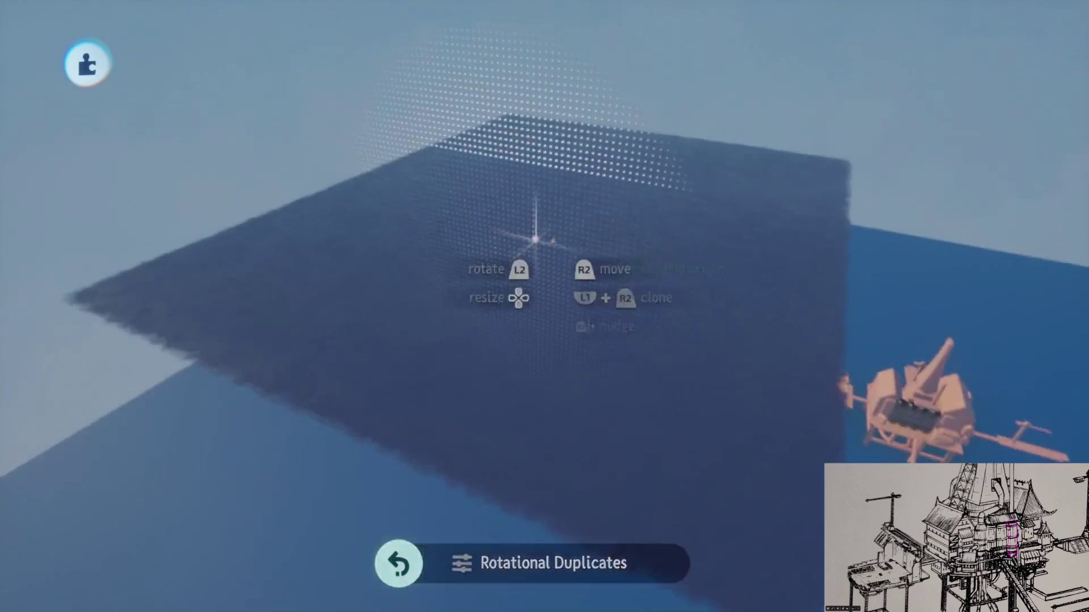
mouse_move(498, 206)
mouse_down()
mouse_move(607, 377)
mouse_move(644, 297)
mouse_move(607, 280)
mouse_move(622, 290)
mouse_up()
key(Up)
key(Up)
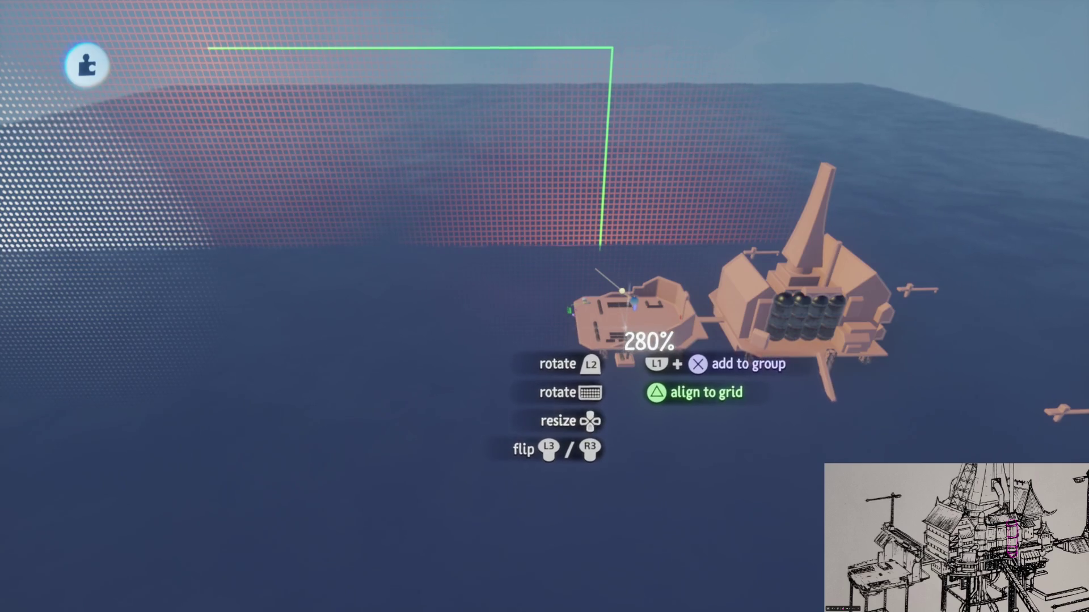
Step: Resize the held oil rig up and back down with the d-pad
key(Up)
key(Up)
key(Up)
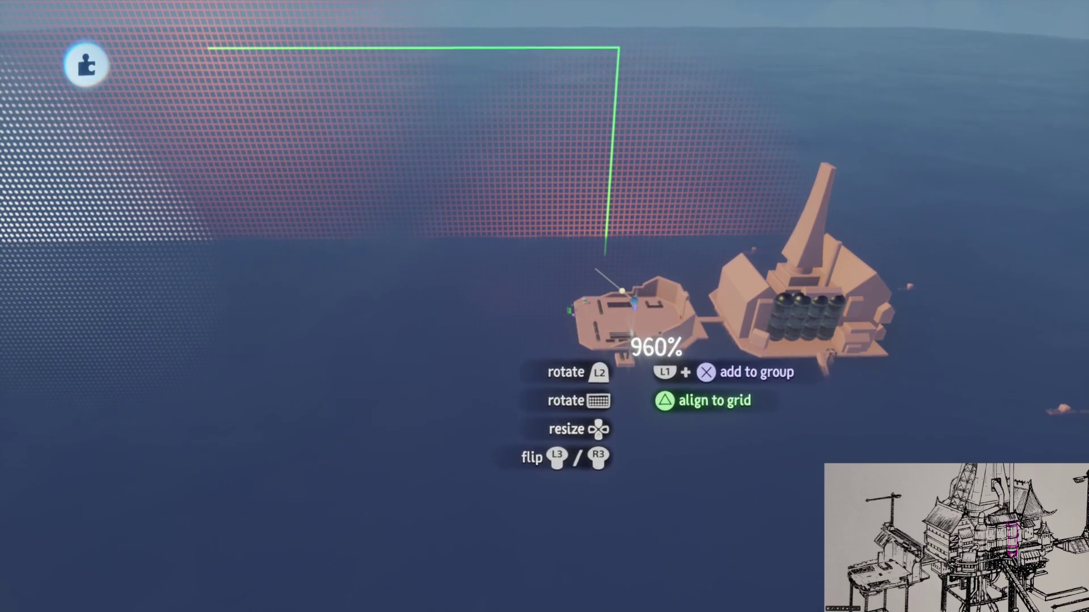
key(Down)
key(Down)
key(Down)
mouse_move(622, 291)
mouse_down()
mouse_move(620, 341)
mouse_move(547, 304)
mouse_move(510, 340)
mouse_move(554, 366)
mouse_up()
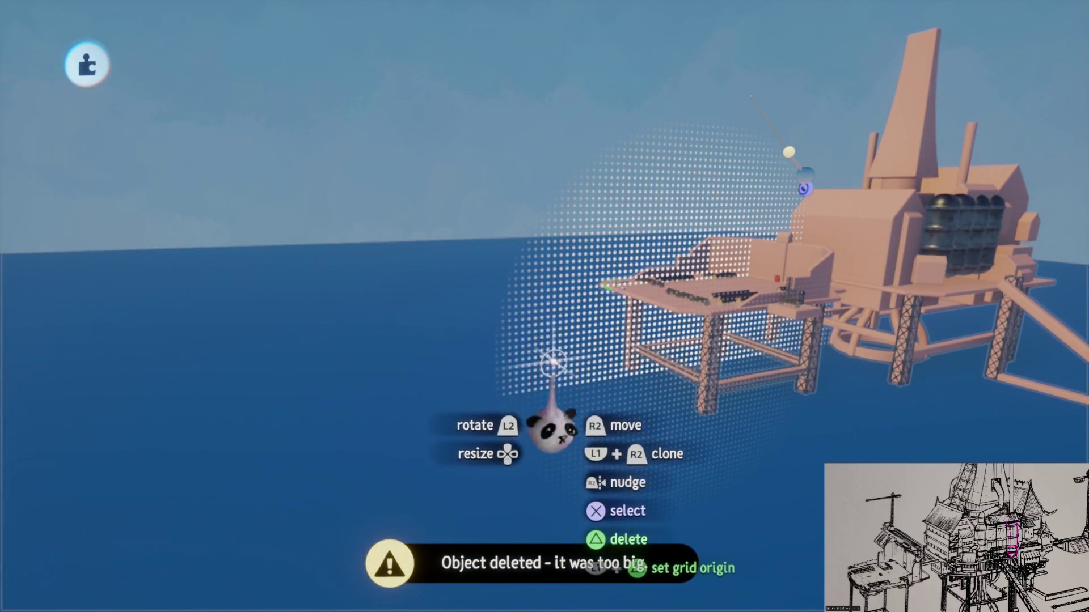
Step: Toggle a grid option, lower the sea below the deck, and open its Coat Properties
key(Escape)
click(586, 64)
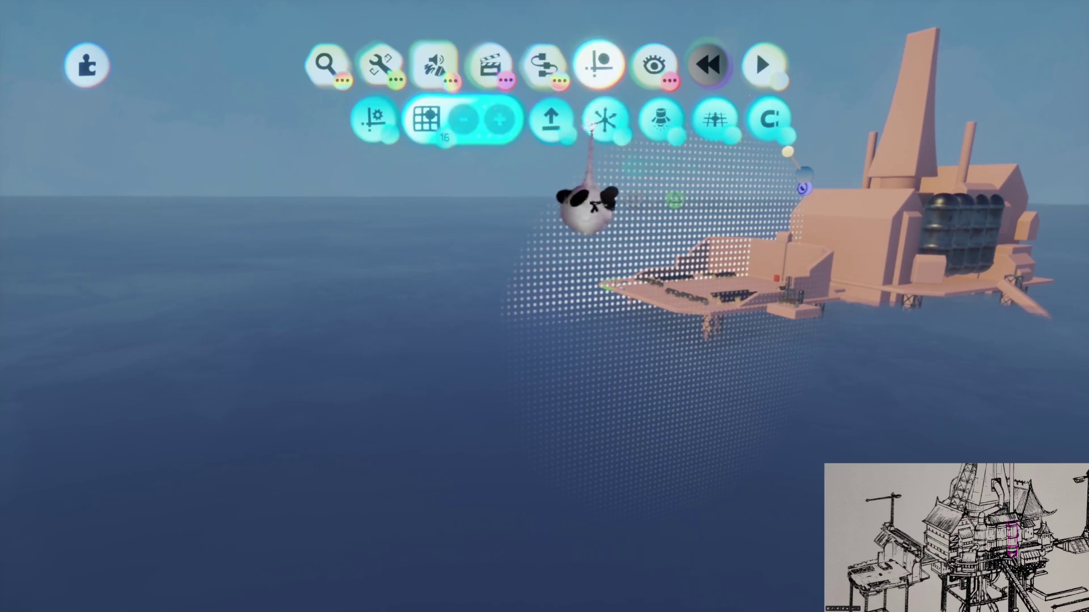
click(536, 119)
drag(558, 310, 560, 328)
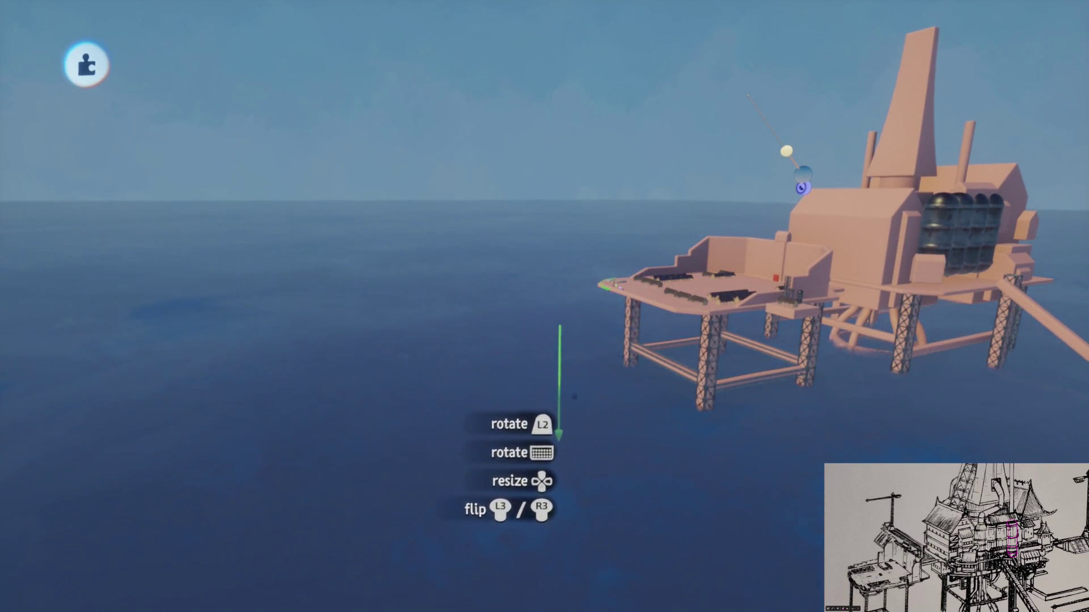
mouse_move(577, 359)
mouse_down()
mouse_move(569, 182)
mouse_move(629, 280)
mouse_move(625, 390)
mouse_move(621, 295)
mouse_move(572, 368)
mouse_move(598, 334)
mouse_move(586, 394)
mouse_move(585, 354)
mouse_up()
click(530, 340)
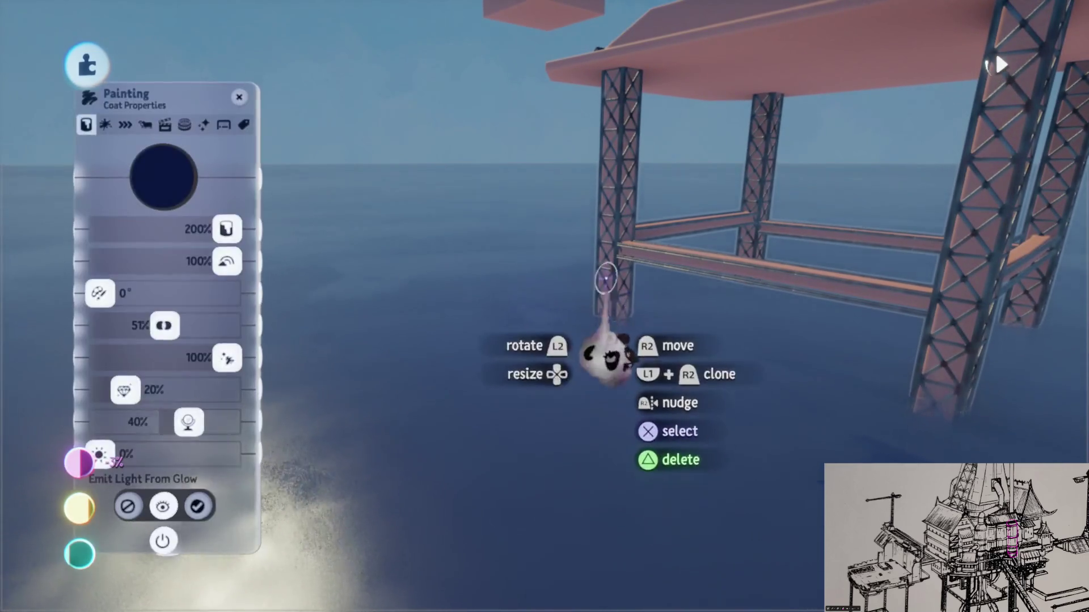
Step: Raise the sea paint's Wave effect to 3.5% on the Effects tab
drag(171, 320, 571, 357)
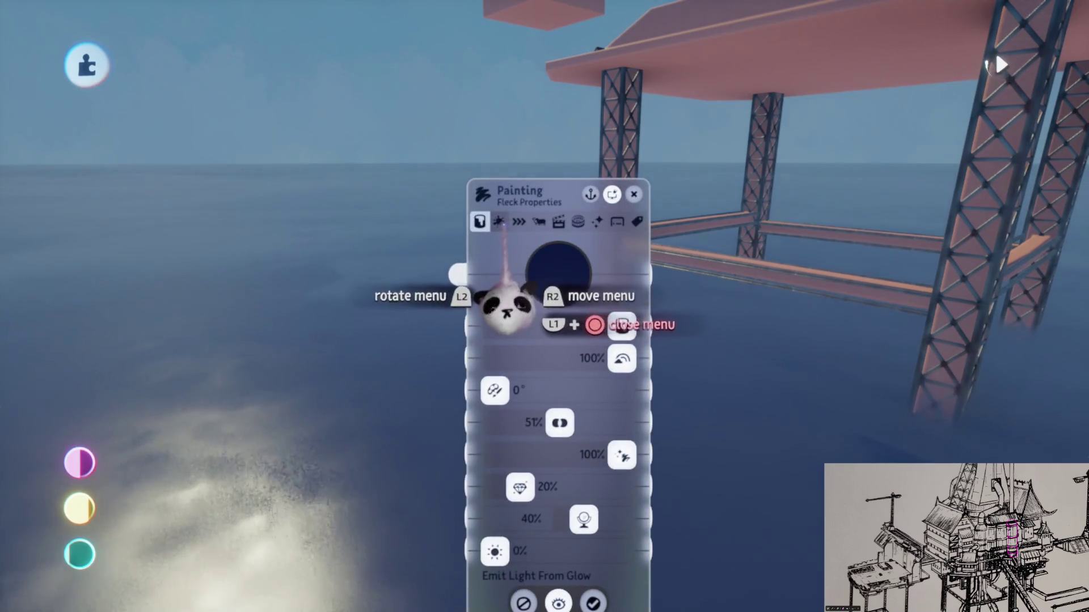
click(597, 222)
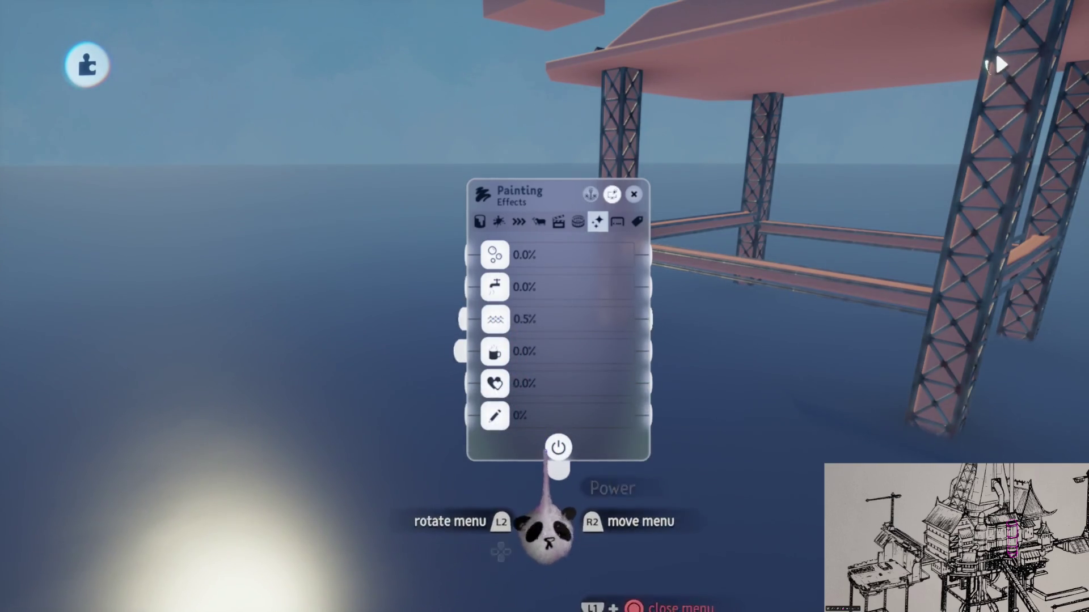
mouse_move(559, 445)
mouse_down()
mouse_move(697, 377)
mouse_move(621, 356)
mouse_up()
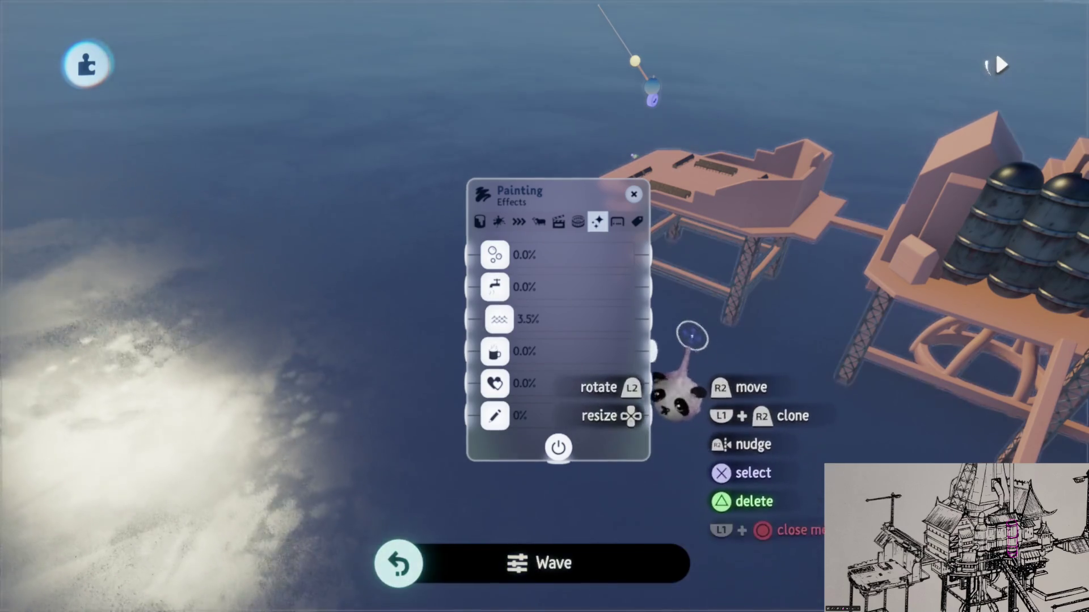
key(Escape)
key(Down)
key(Down)
key(Down)
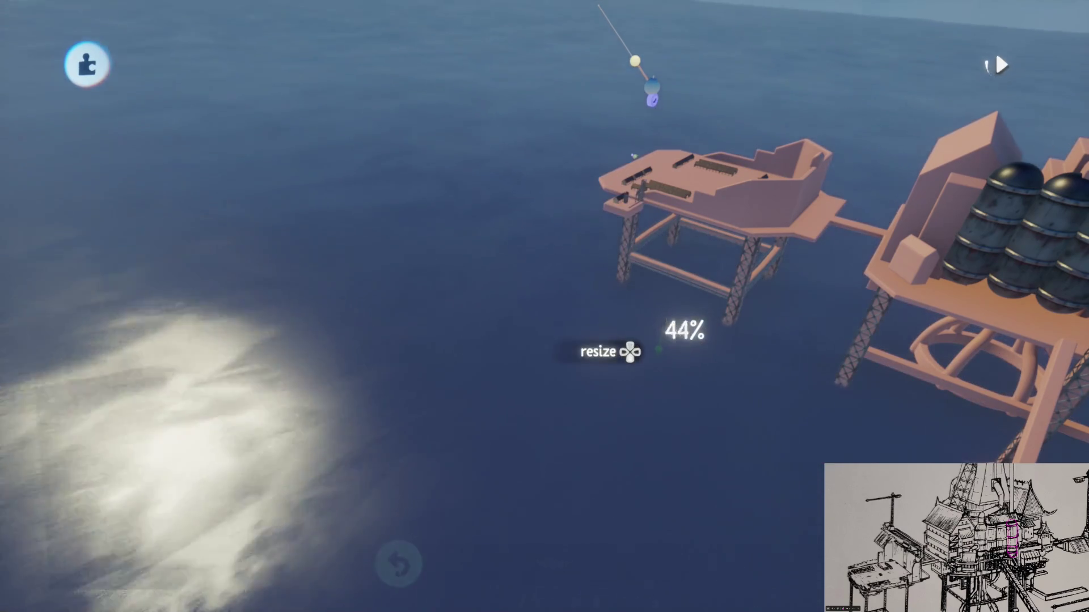
key(Down)
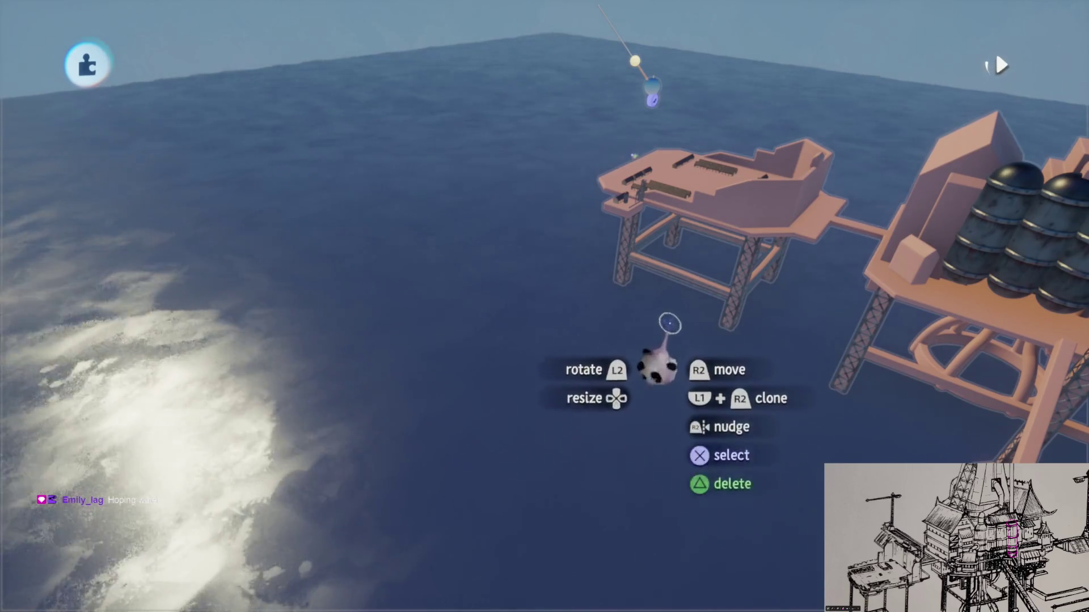
key(Up)
key(Up)
key(Up)
key(Down)
key(Down)
key(Down)
key(Down)
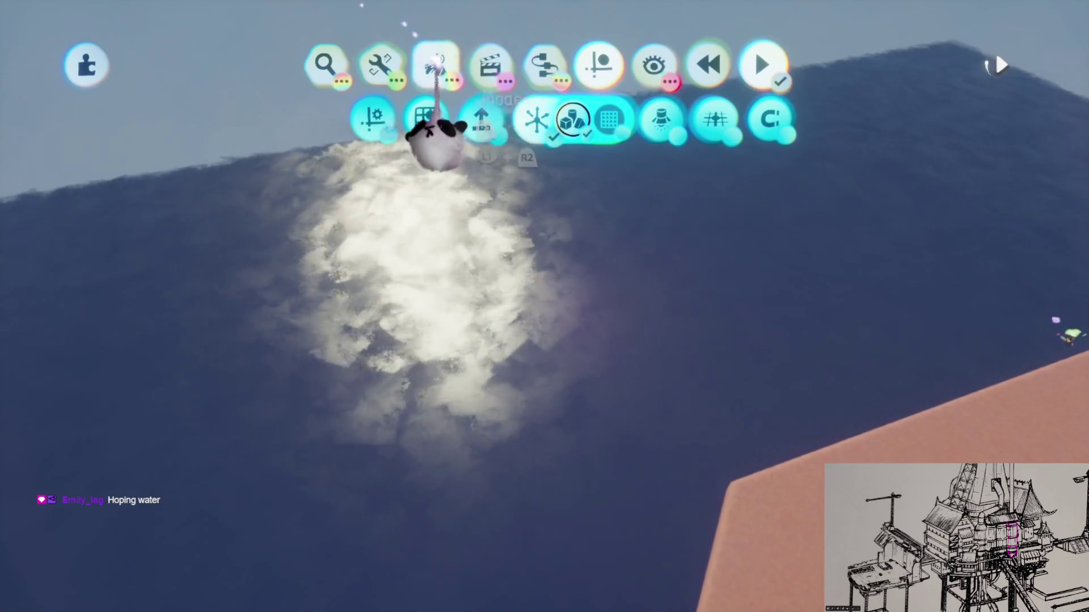
Step: Apply a dotted fleck style to the sea painting
click(435, 63)
click(486, 126)
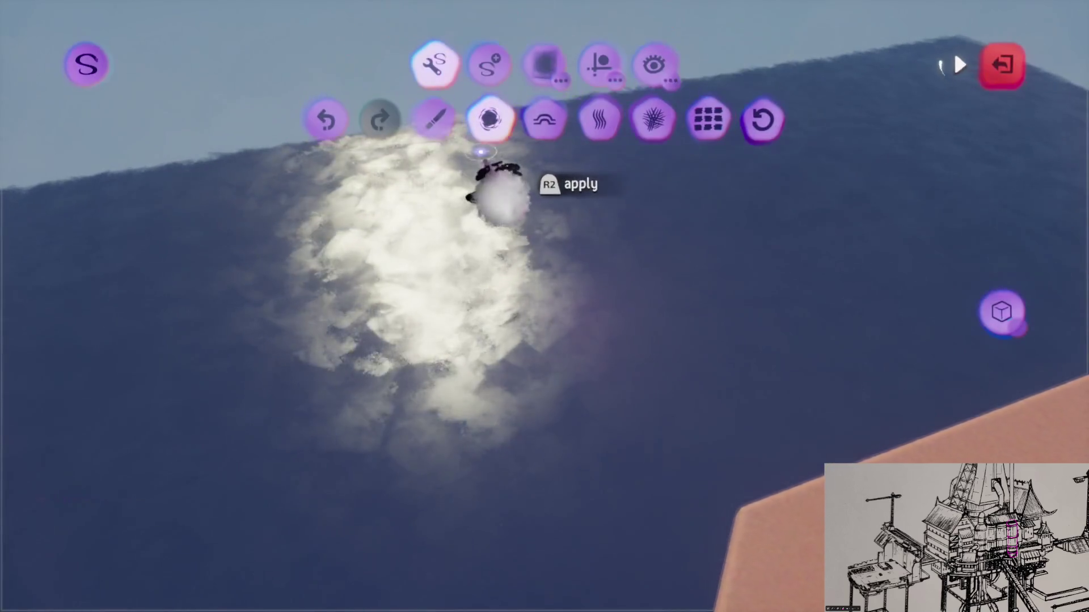
click(533, 72)
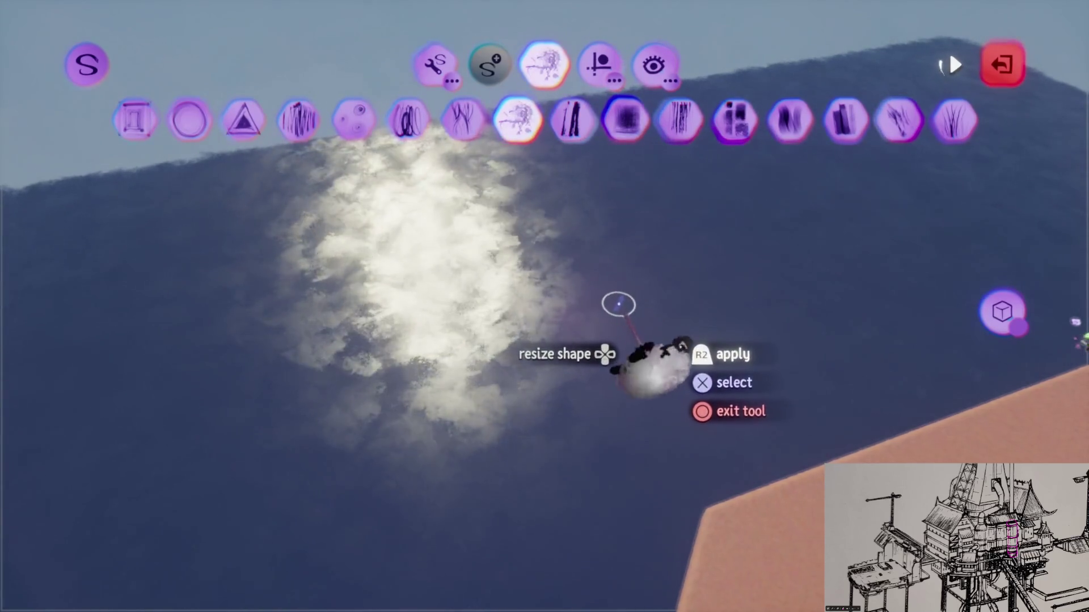
click(352, 119)
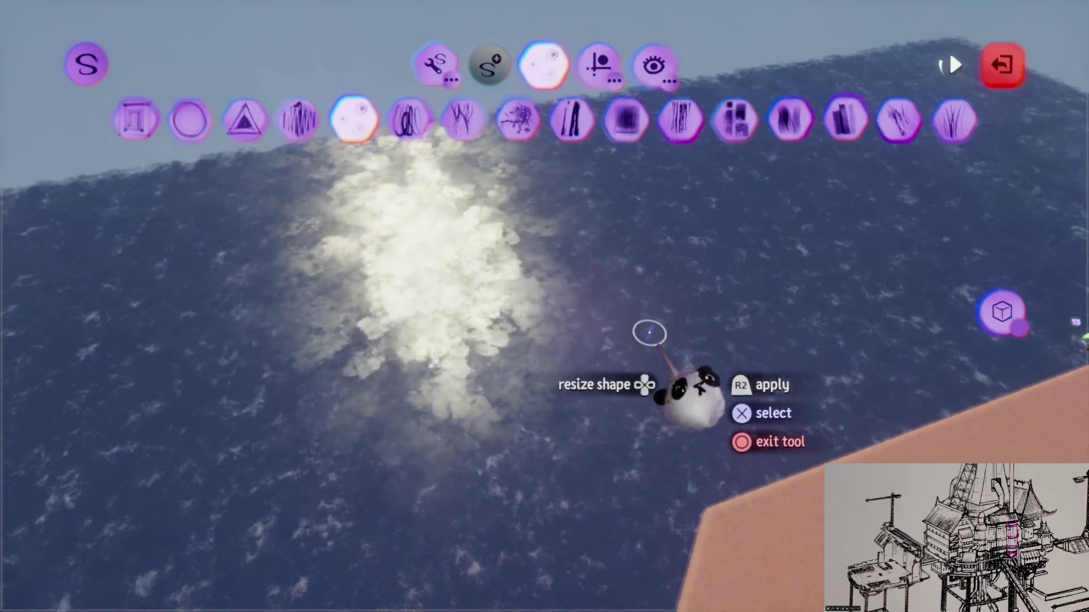
Step: Lower the sea painting's Wave effect and leave style mode
key(Tab)
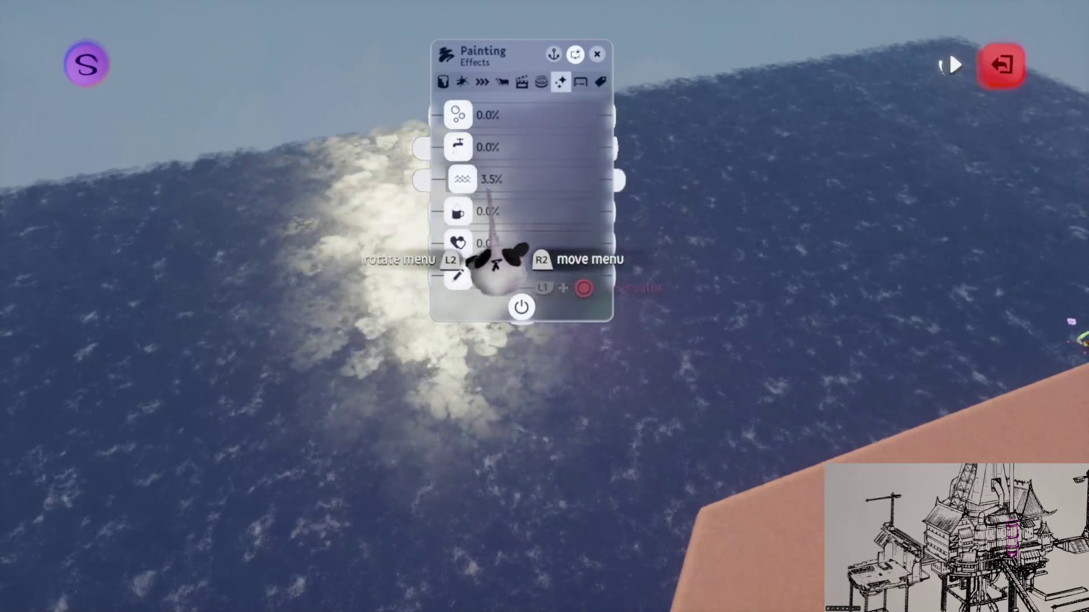
drag(474, 187, 462, 184)
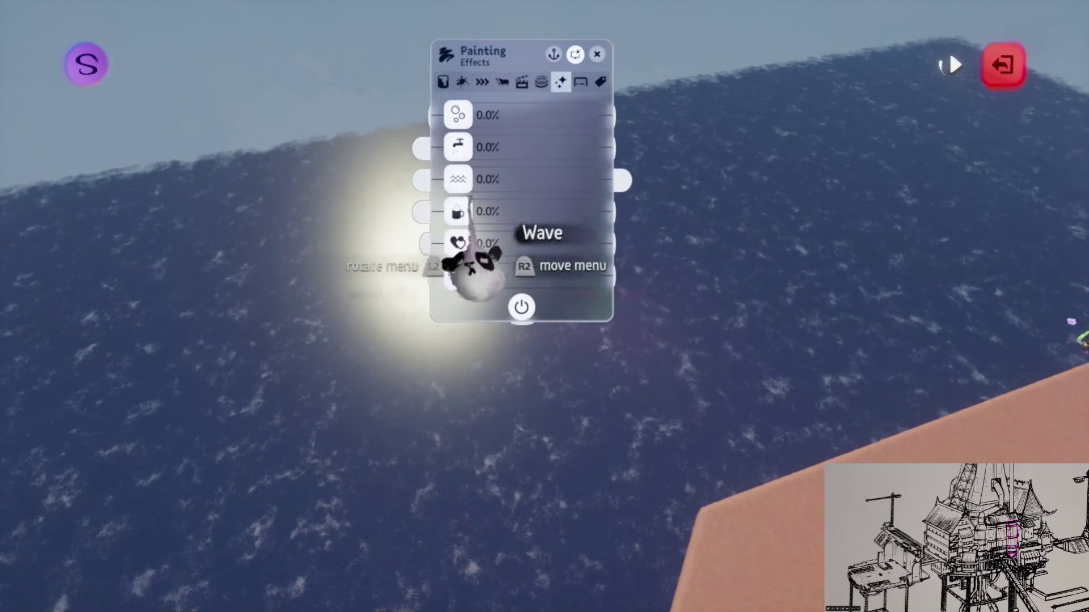
drag(462, 267, 729, 340)
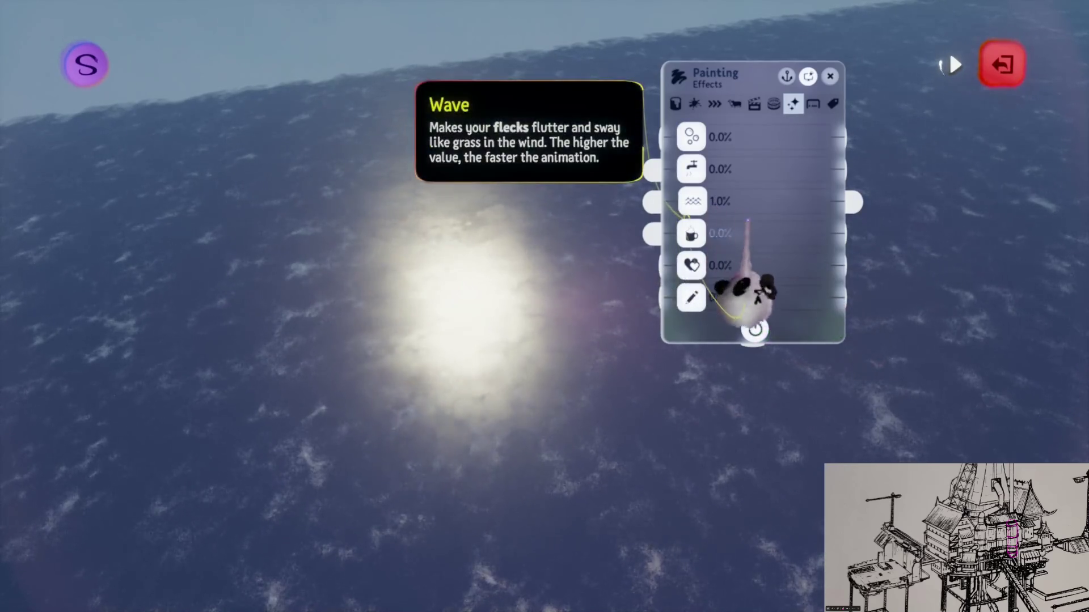
key(Escape)
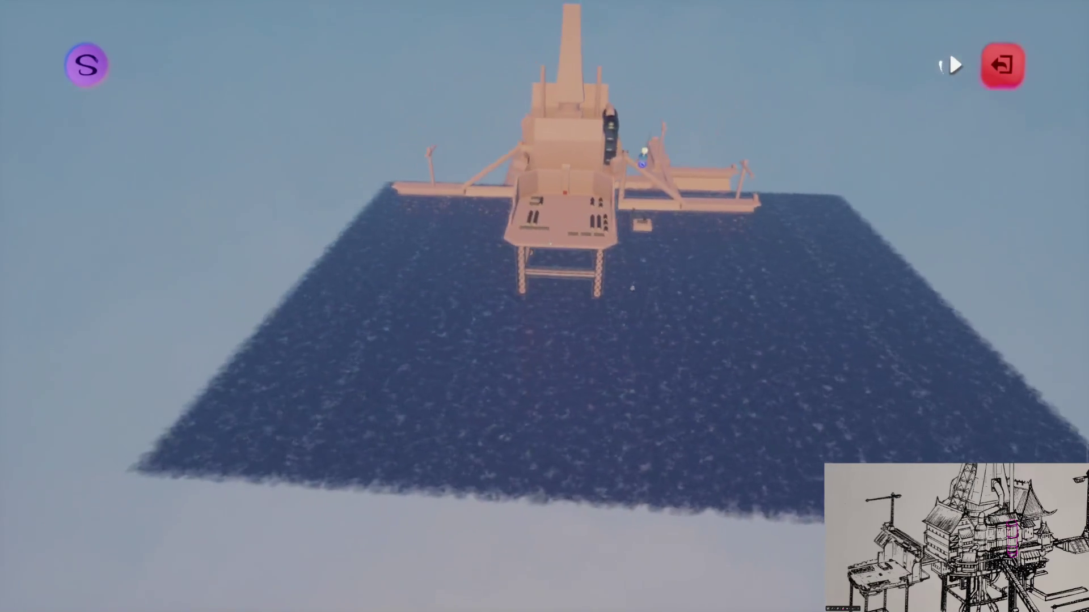
key(Escape)
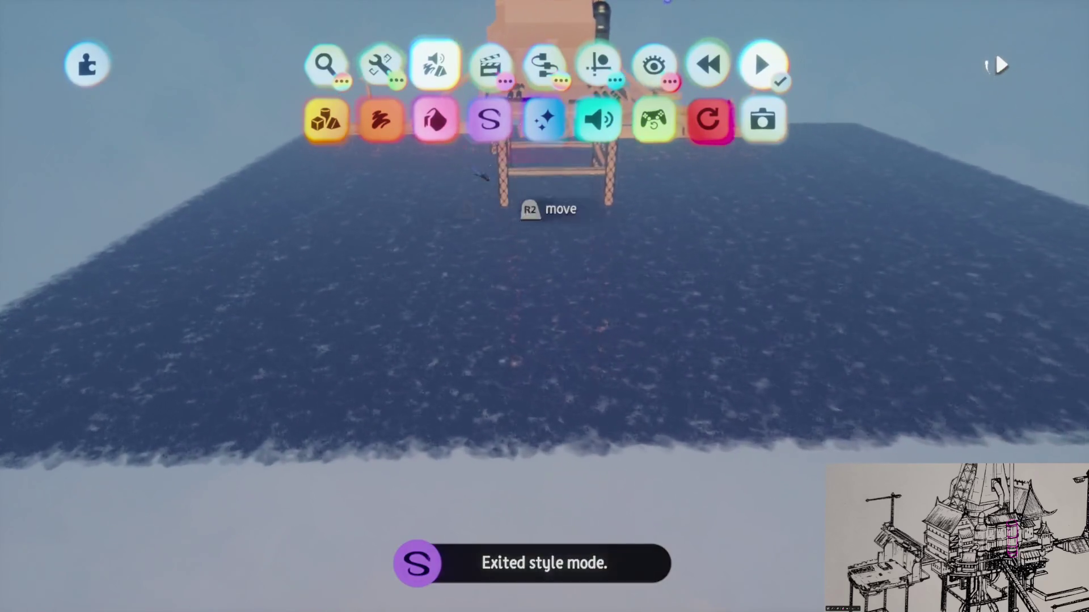
Step: Turn on the 16-step Grid guide and start painting with the Opaque Square brush
click(584, 136)
click(426, 113)
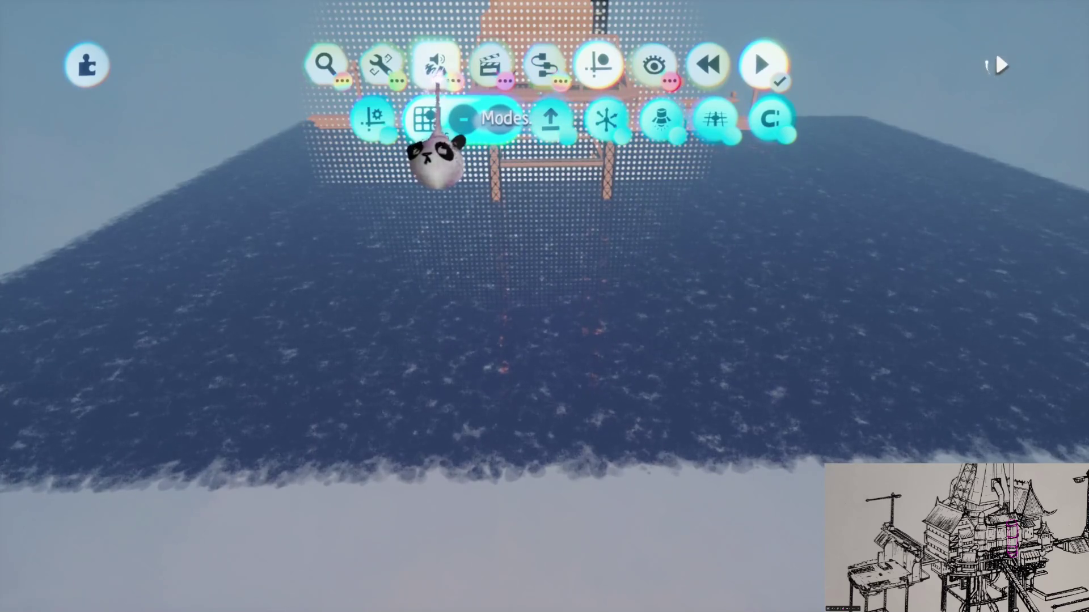
key(p)
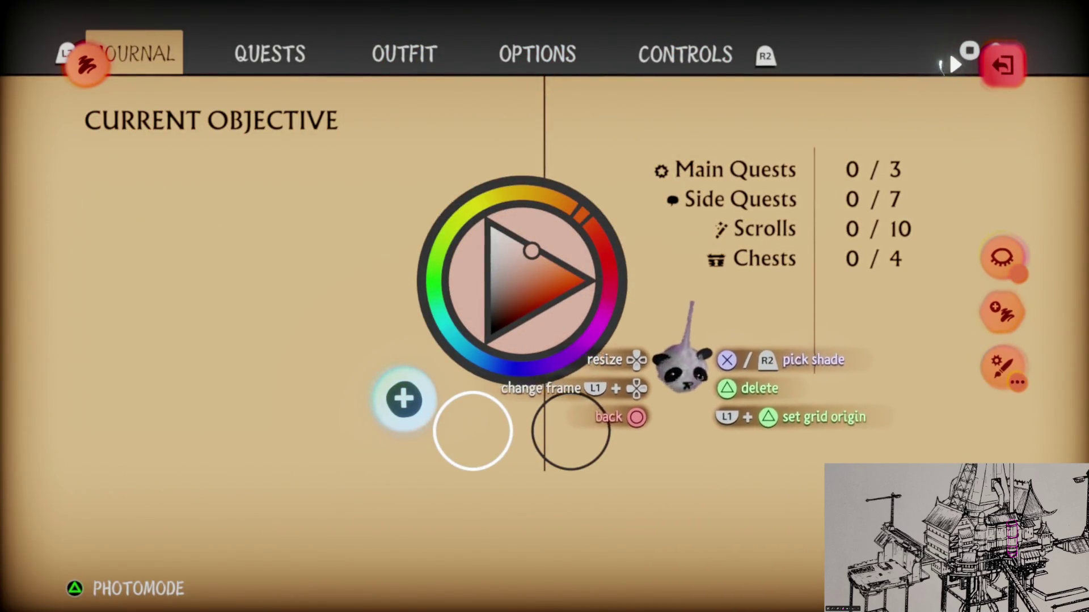
Step: Enlarge and tilt the Opaque Square brush into a huge flat plane
key(e)
key(Escape)
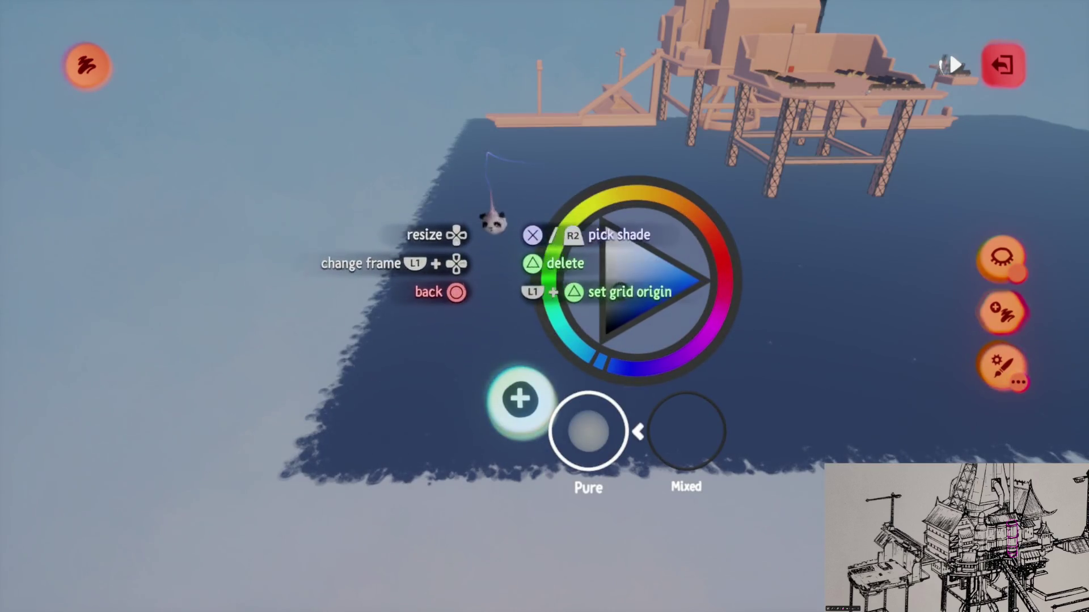
key(Up)
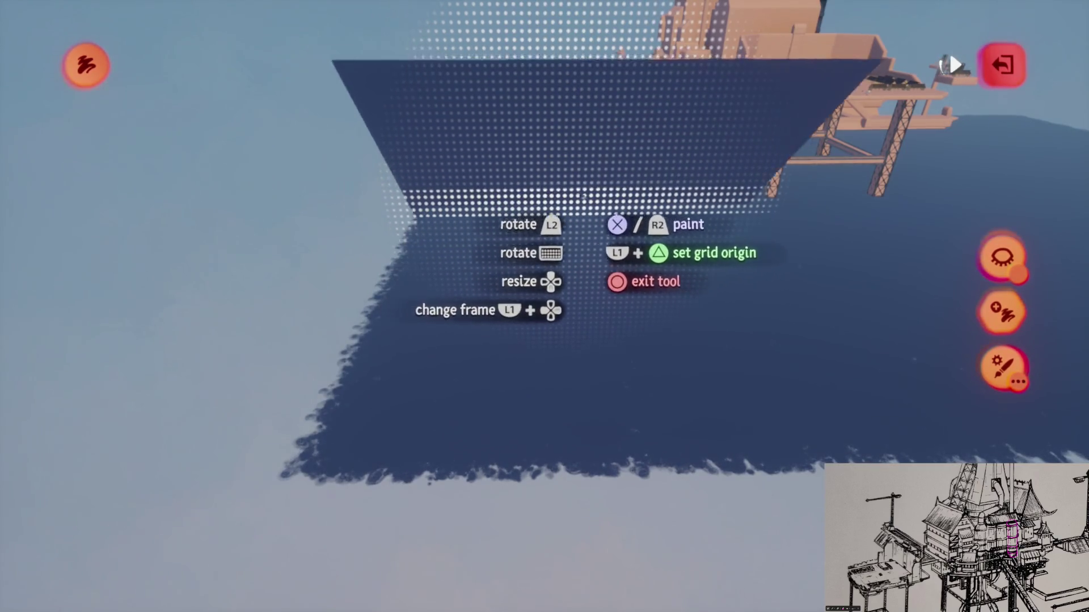
key(Up)
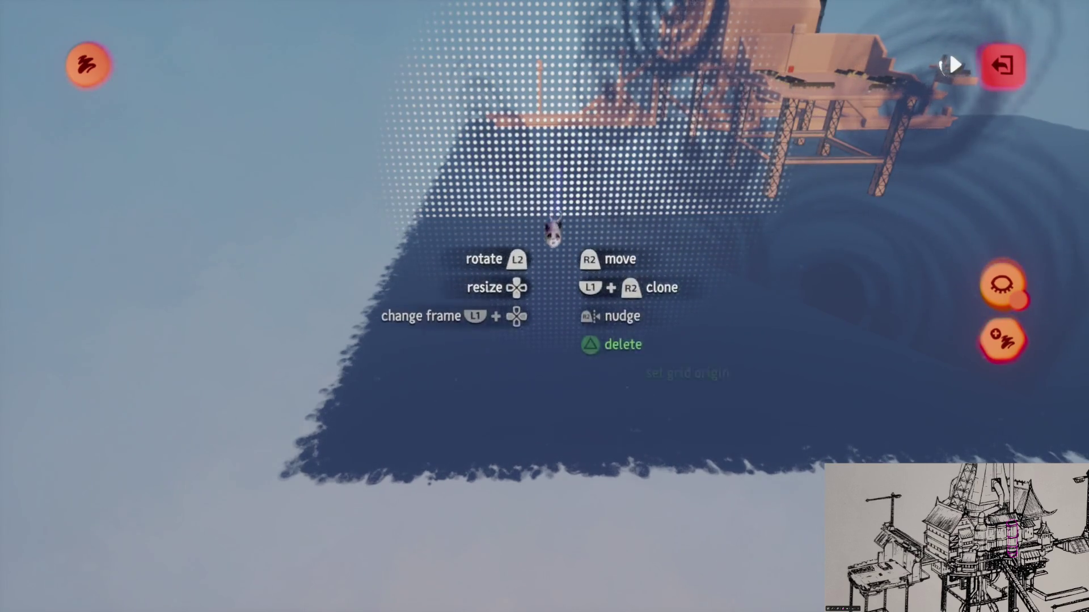
key(Up)
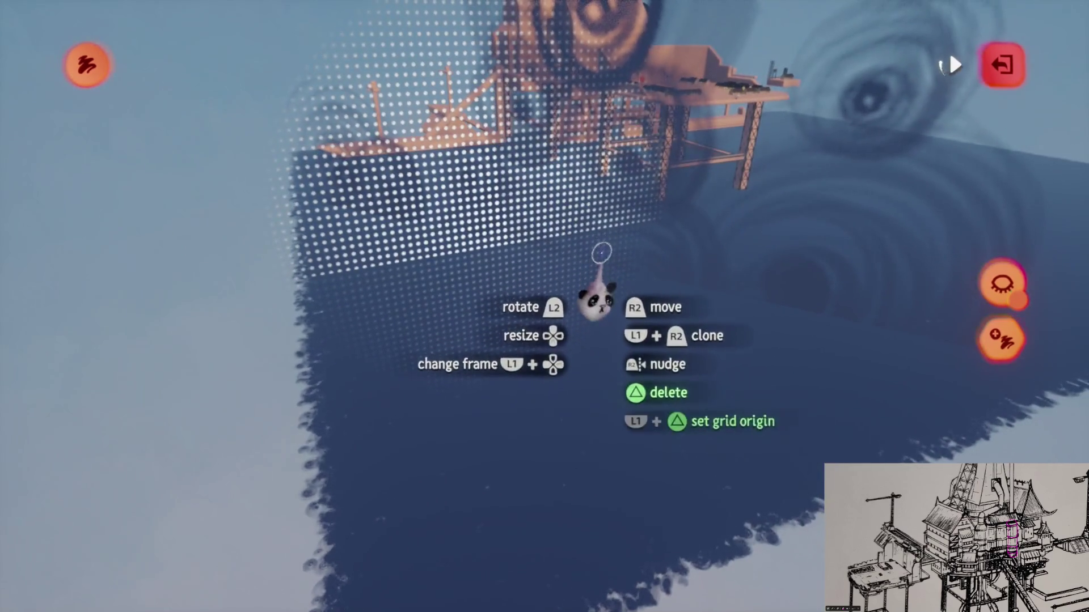
key(Escape)
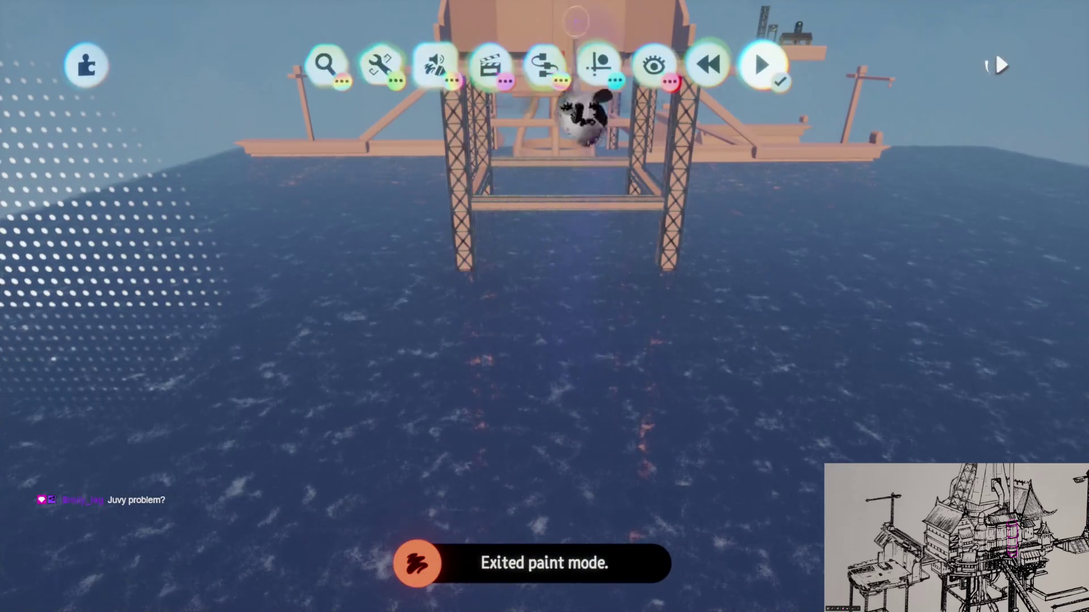
Step: Choose a dark colour for the Opaque Square brush and stamp the flat square over the sea
click(380, 119)
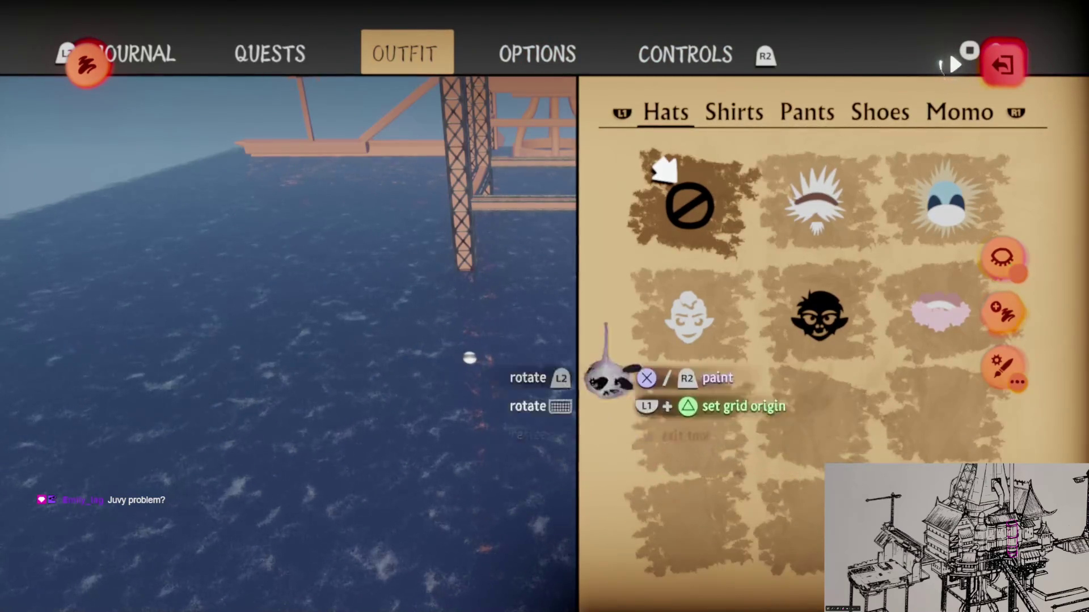
key(Escape)
key(Escape)
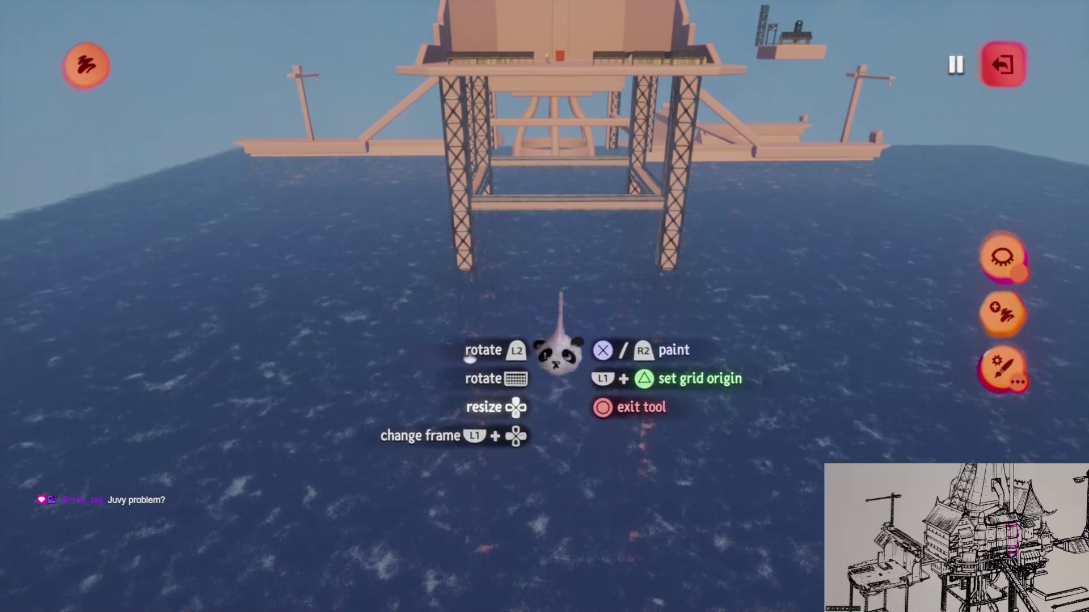
key(Escape)
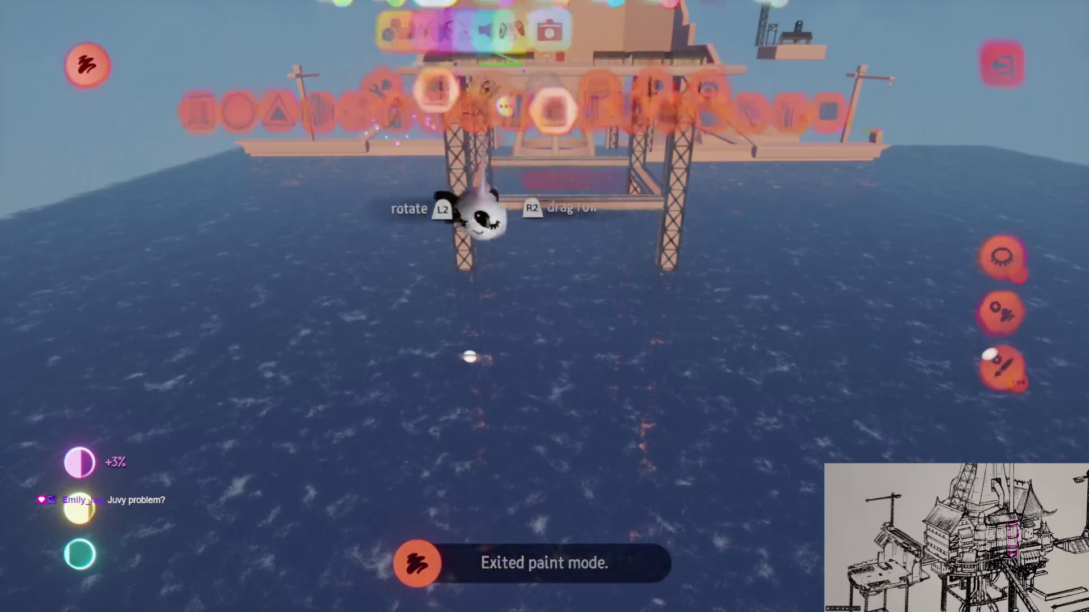
click(981, 120)
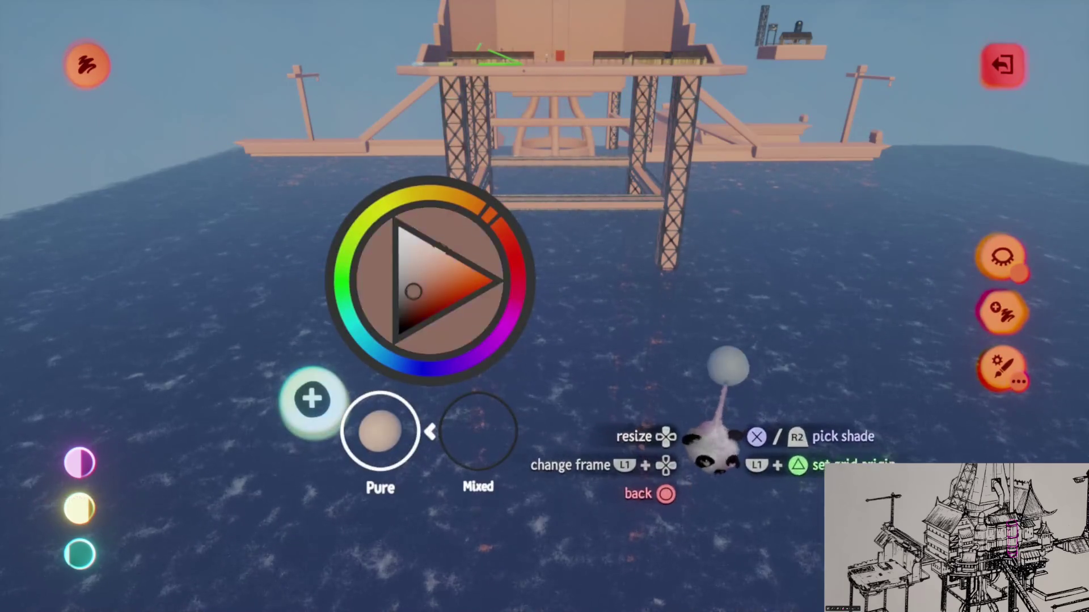
key(Escape)
key(Escape)
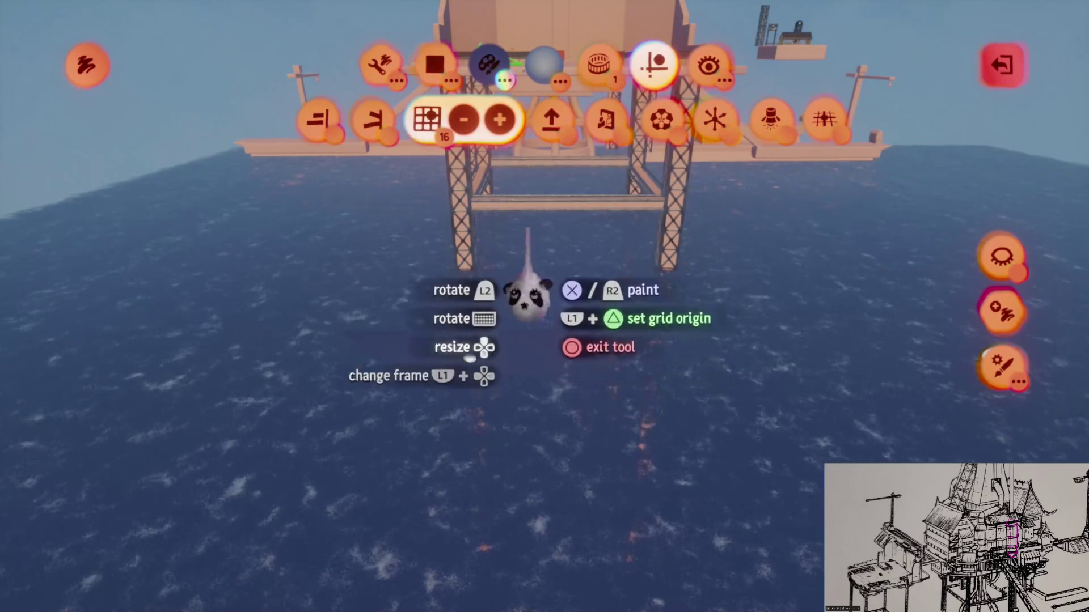
drag(462, 244, 476, 258)
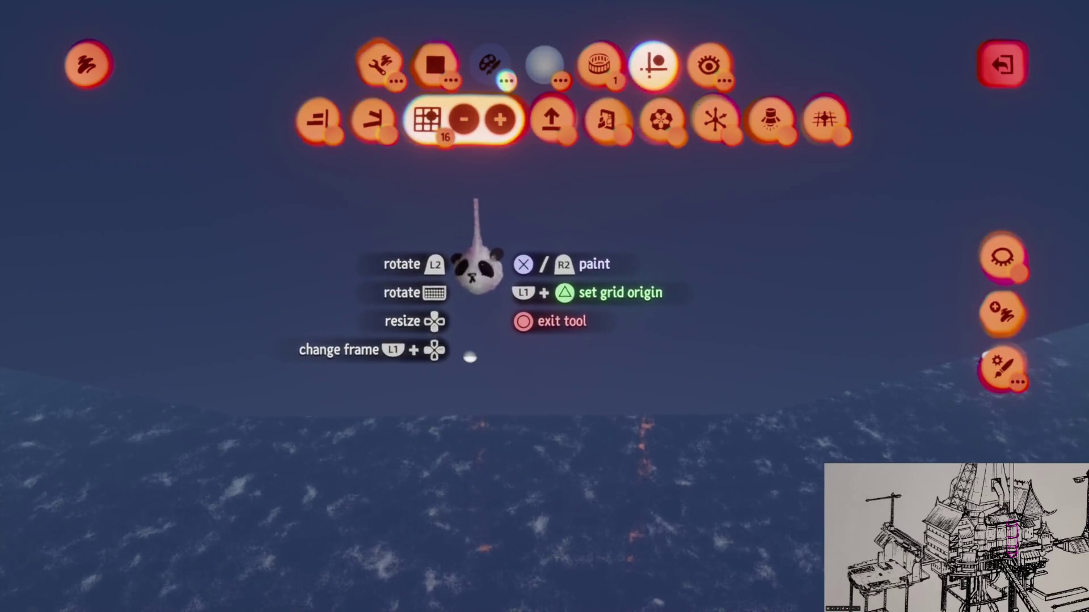
drag(558, 361, 626, 268)
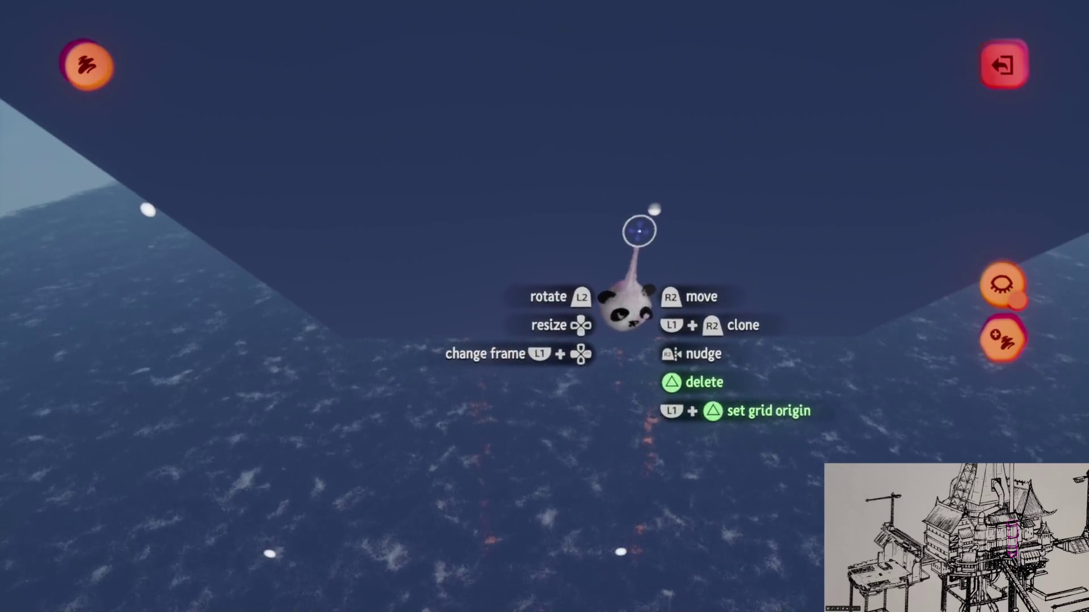
key(Escape)
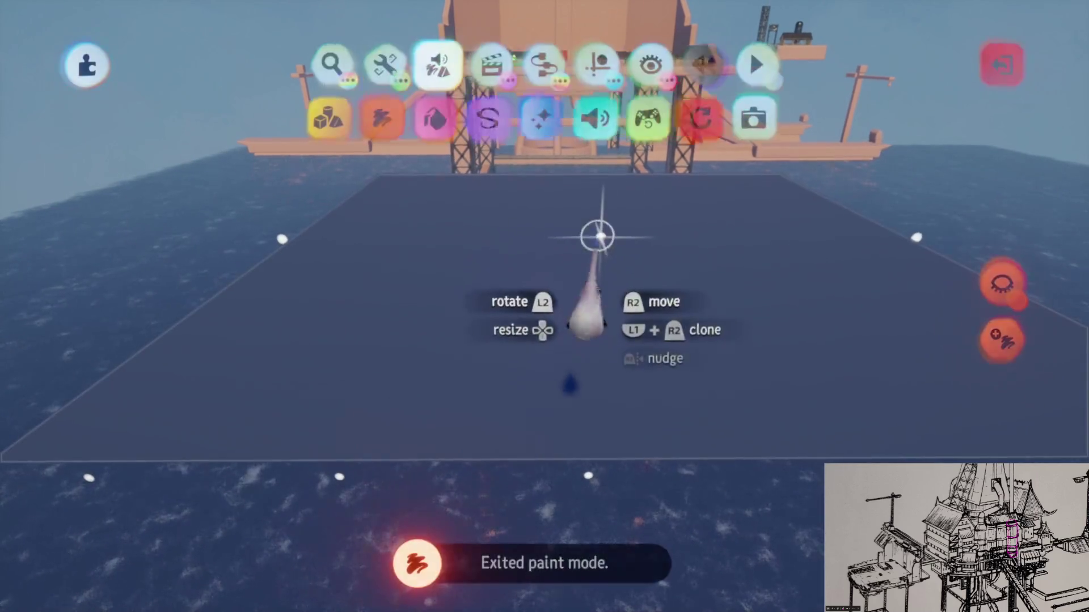
Step: Scale the painted dark square to several thousand percent so it surrounds the whole rig
mouse_move(600, 241)
mouse_down()
mouse_move(579, 328)
mouse_move(578, 260)
mouse_move(600, 287)
mouse_move(595, 304)
mouse_move(578, 303)
mouse_move(569, 324)
mouse_up()
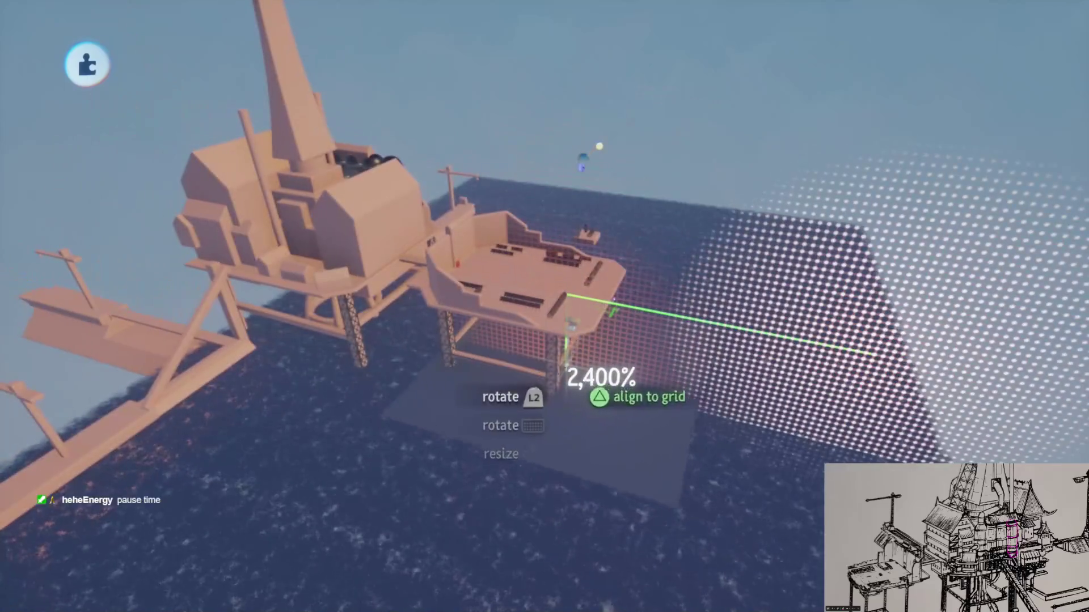
mouse_move(581, 162)
mouse_down()
mouse_move(554, 225)
mouse_move(569, 206)
mouse_up()
mouse_move(594, 377)
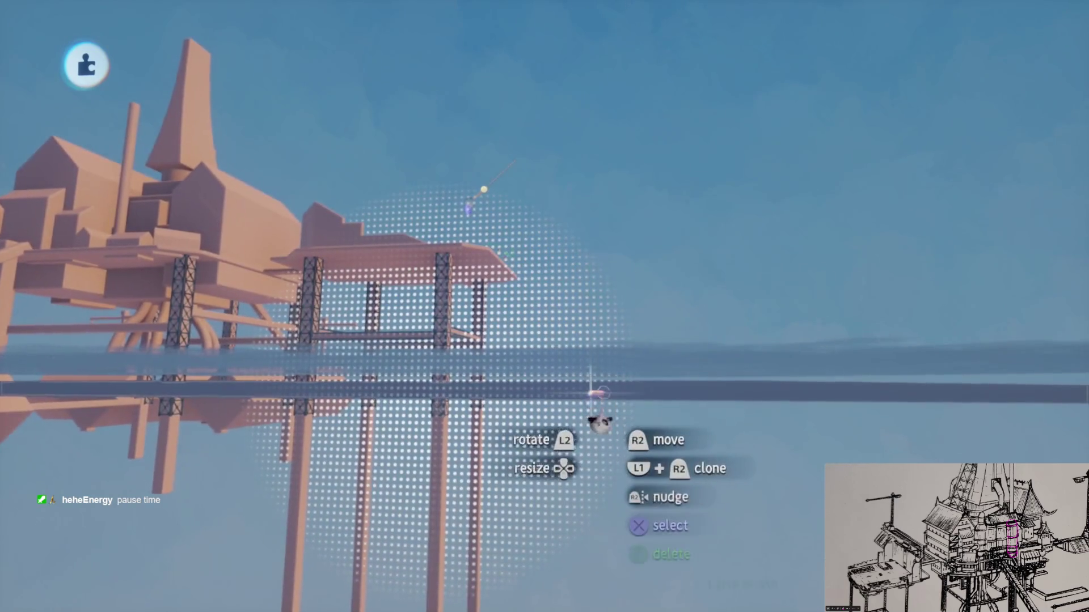
click(632, 378)
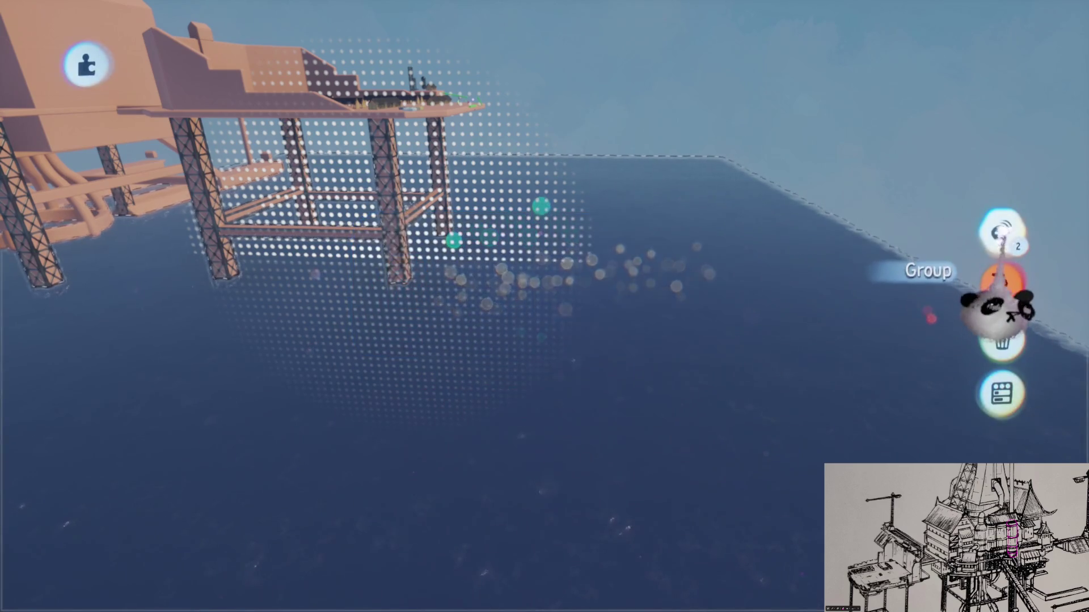
key(Escape)
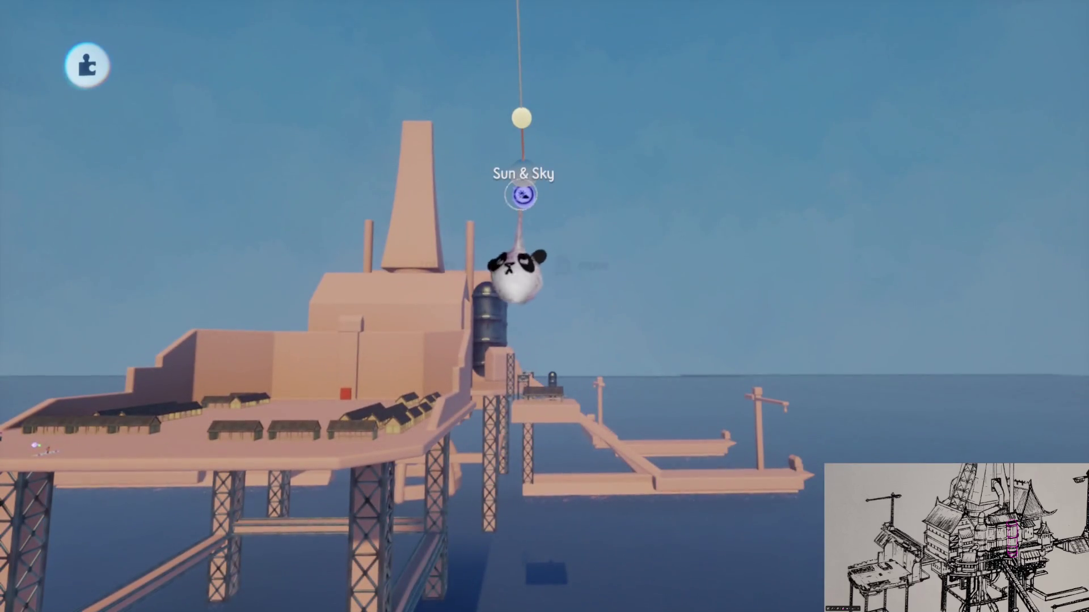
Step: Set the Sky Properties Fog Range from 50,000 m to 4500
click(521, 195)
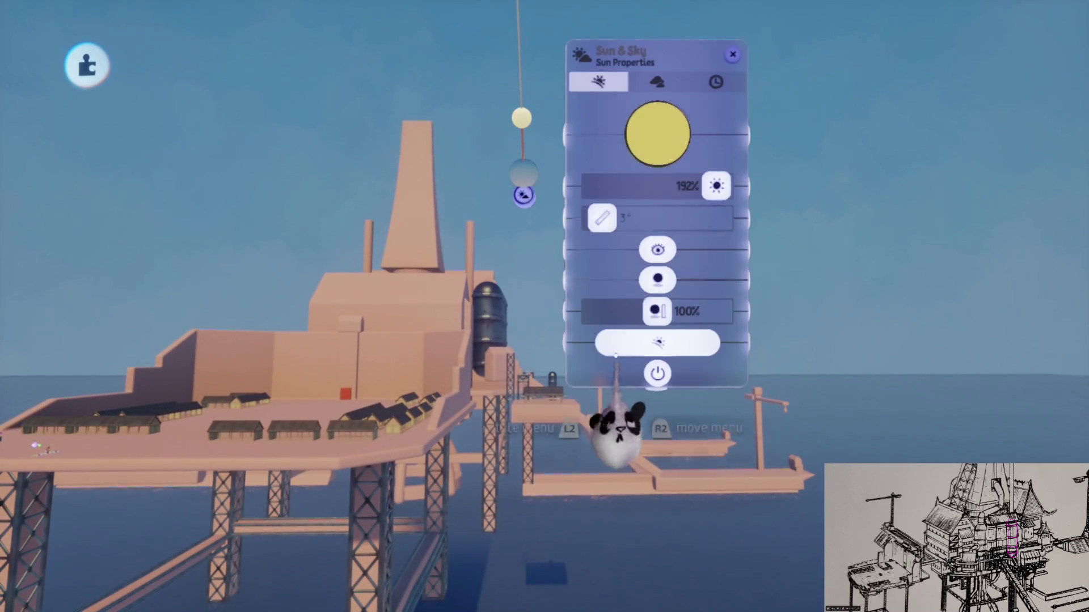
click(658, 85)
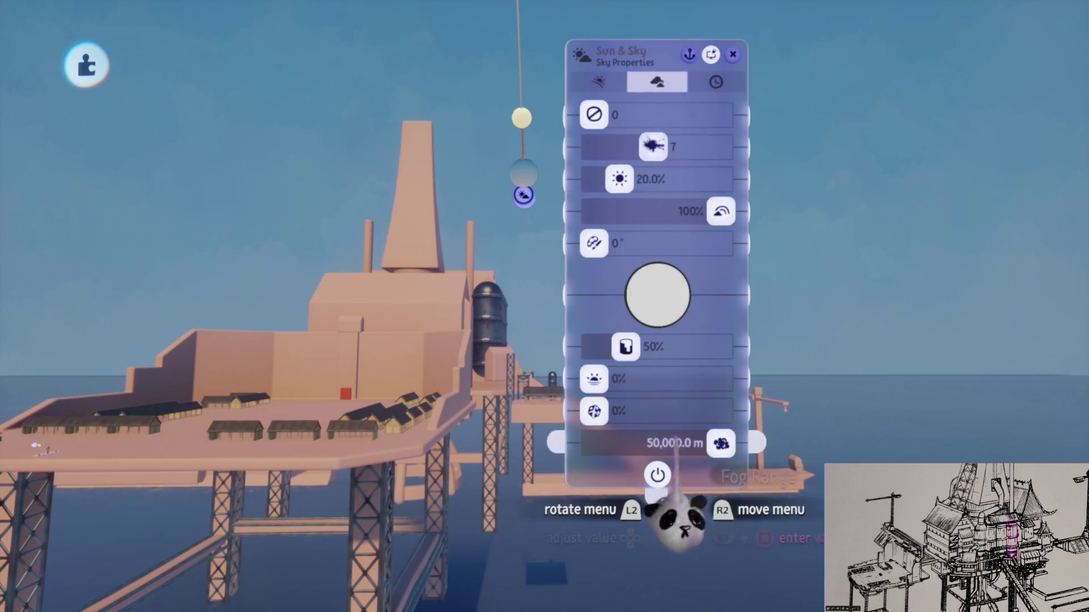
click(675, 445)
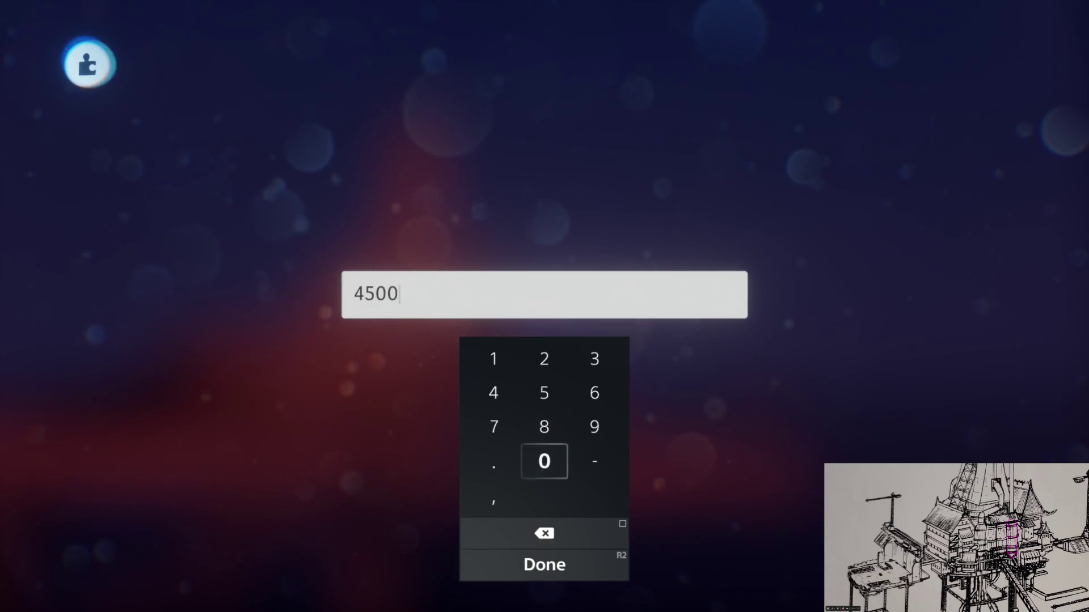
key(Return)
key(Escape)
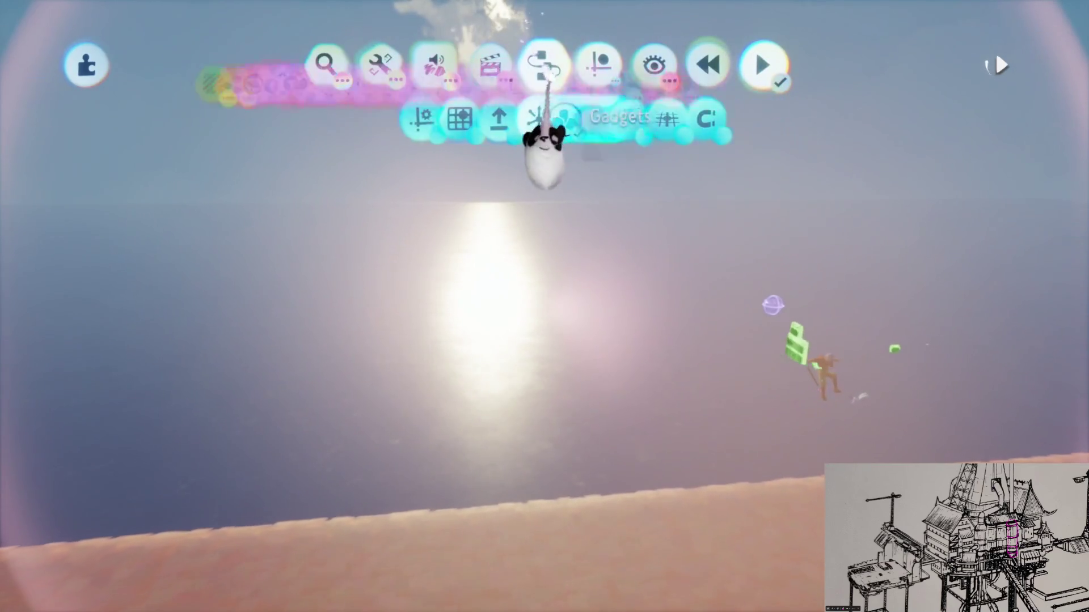
click(565, 116)
key(Escape)
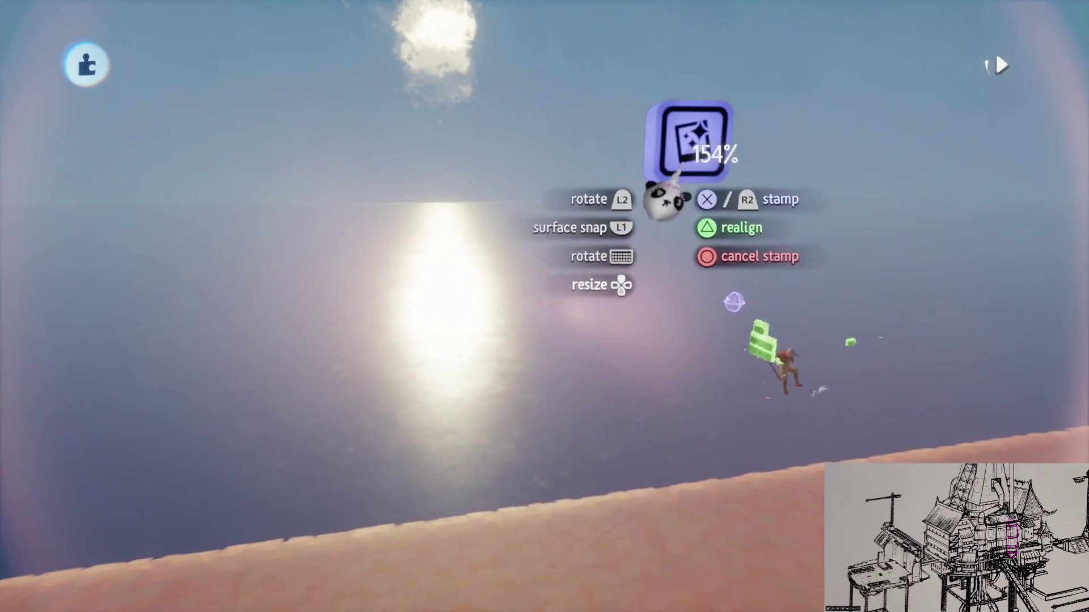
key(Up)
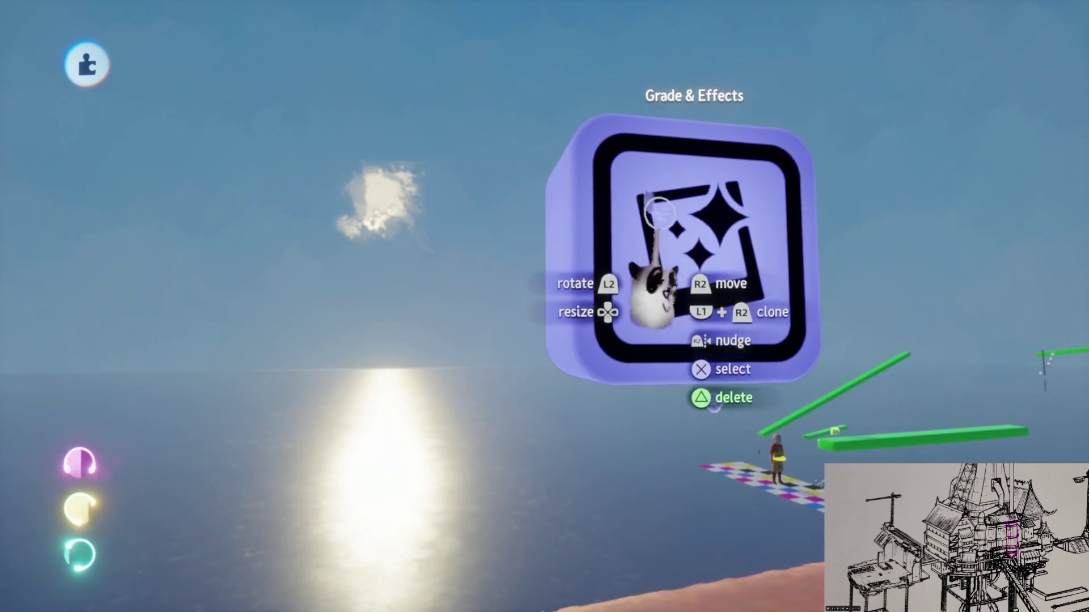
click(644, 286)
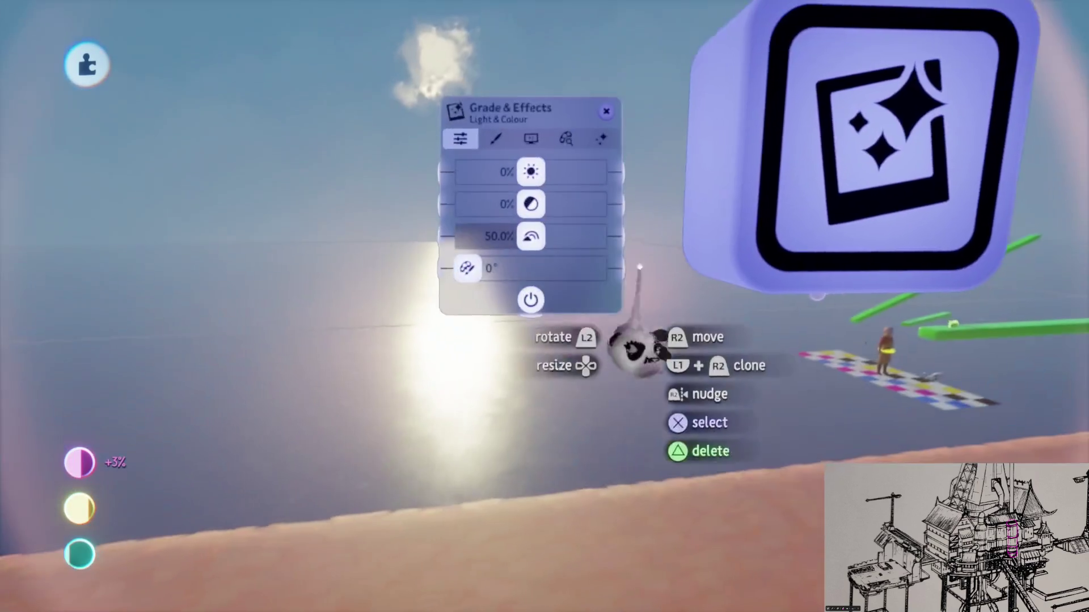
key(Escape)
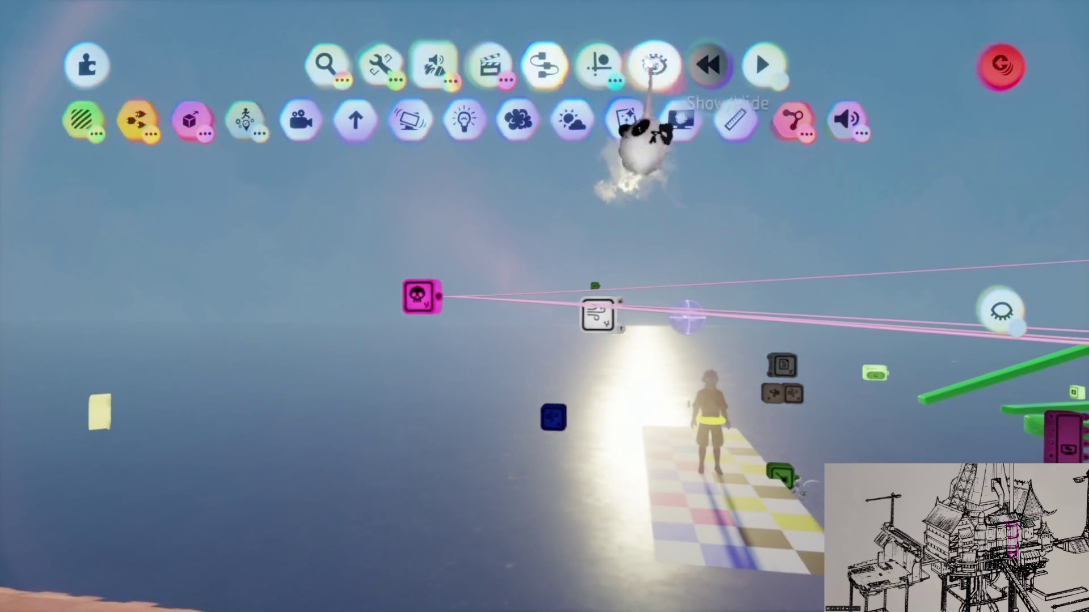
click(647, 64)
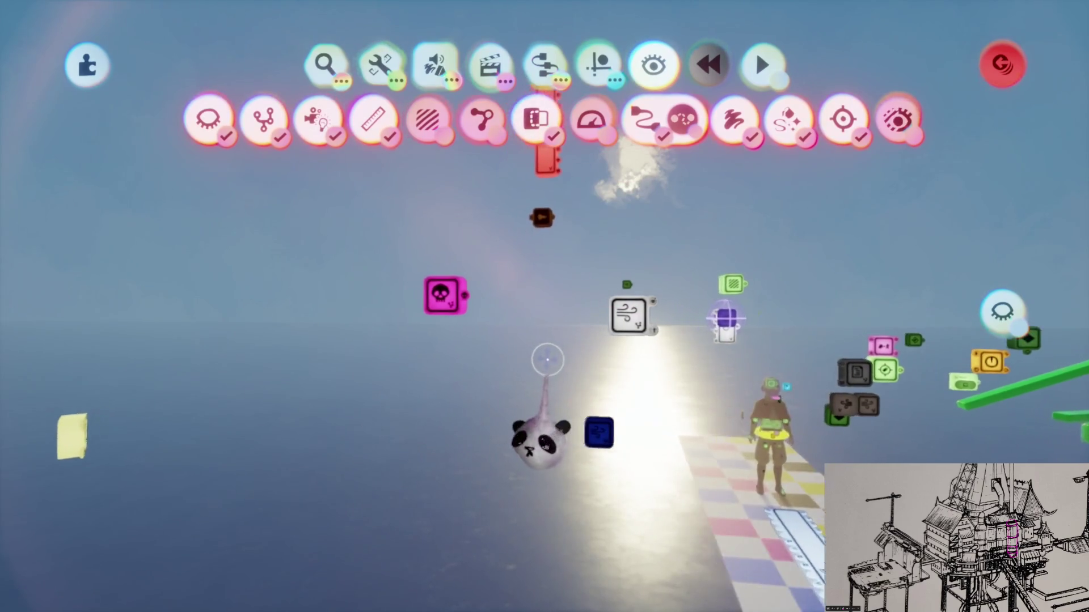
click(498, 317)
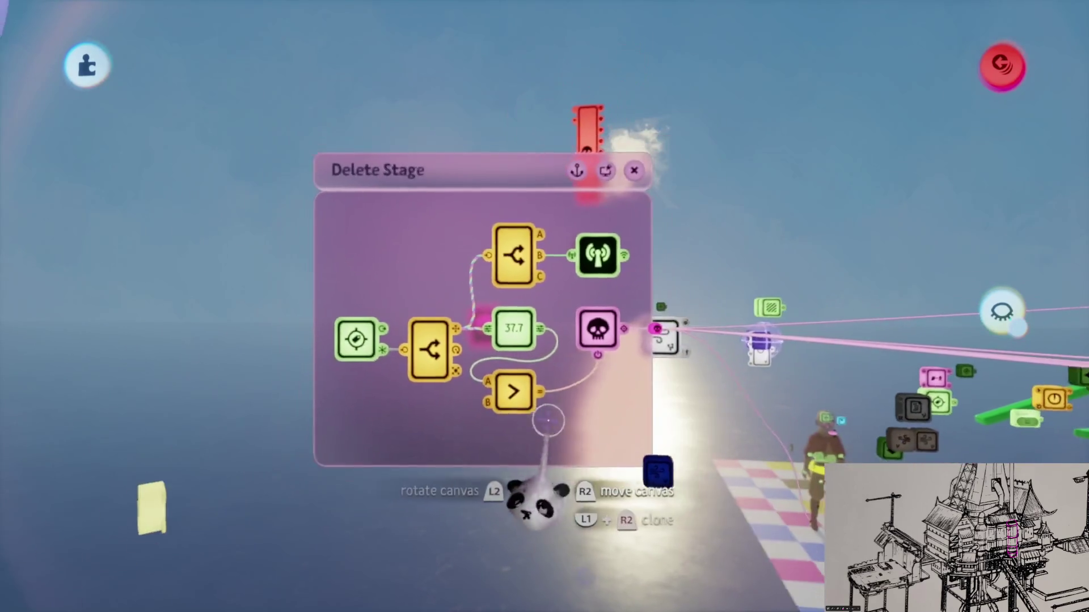
key(Escape)
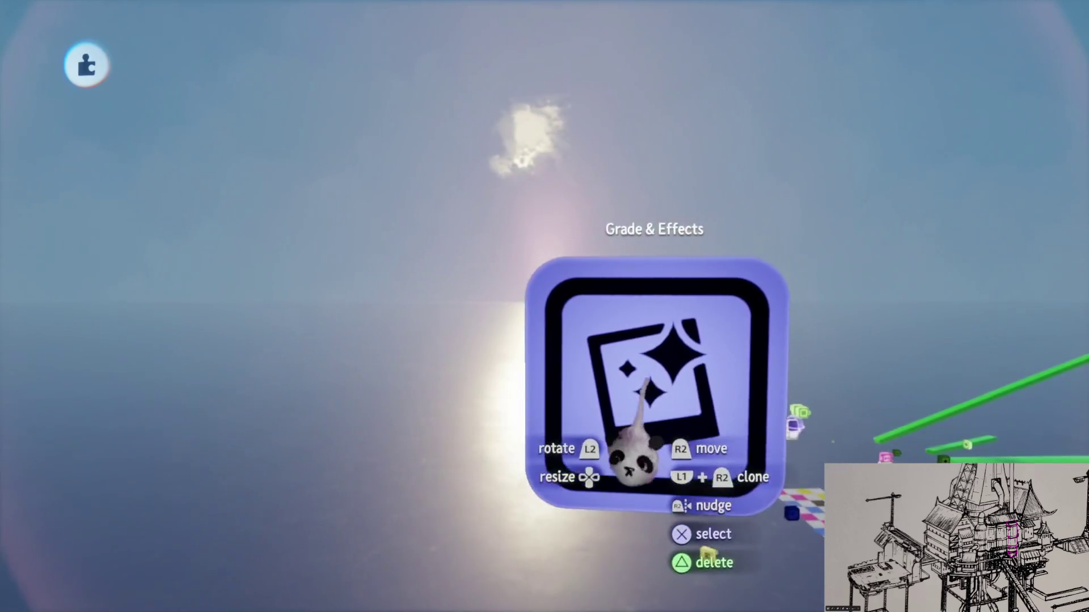
Step: Turn lens flare almost off, lower bloom slightly, and remove the vignette in Grade & Effects
click(632, 459)
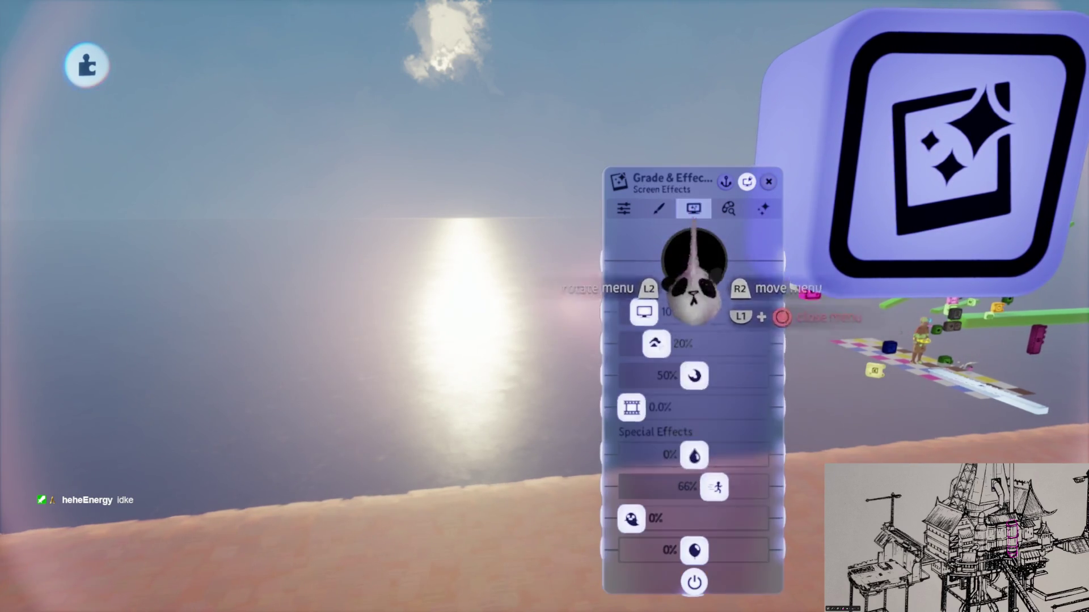
mouse_move(694, 376)
mouse_down()
mouse_move(635, 376)
mouse_move(805, 375)
mouse_up()
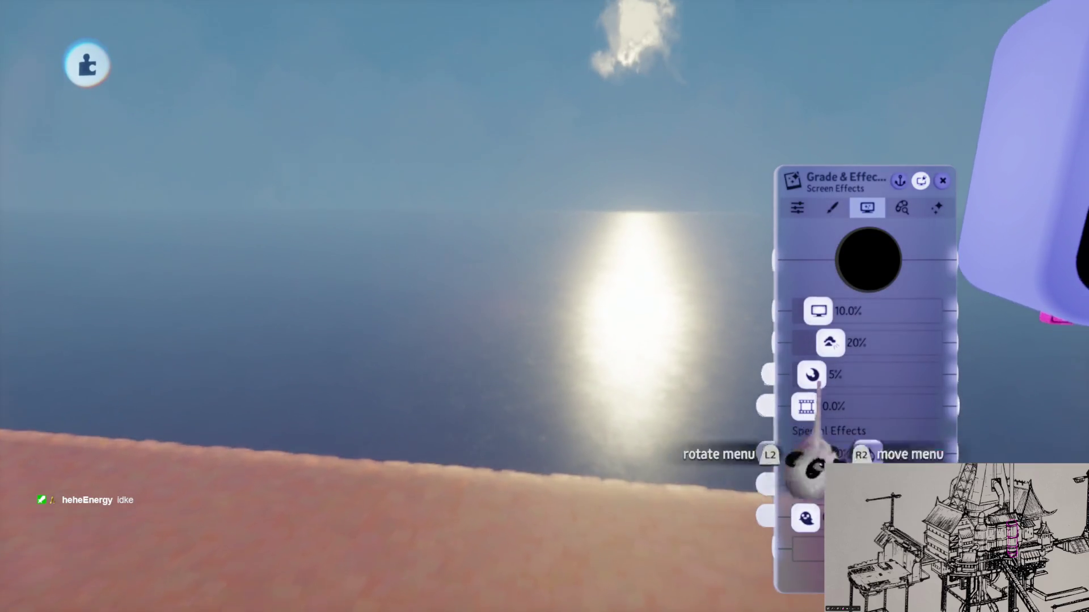
drag(829, 343, 804, 343)
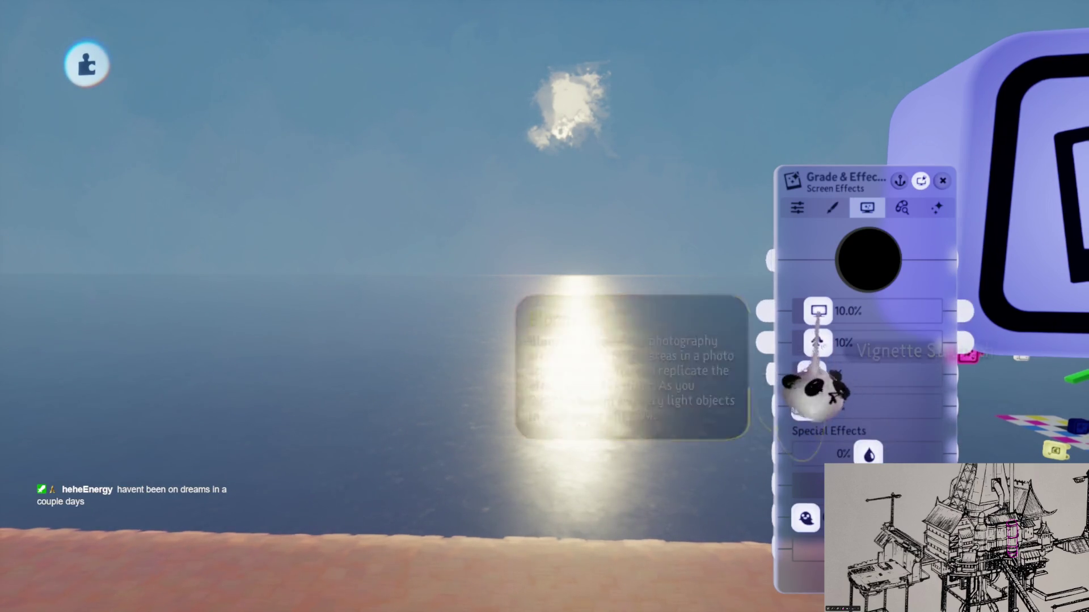
drag(818, 311, 806, 310)
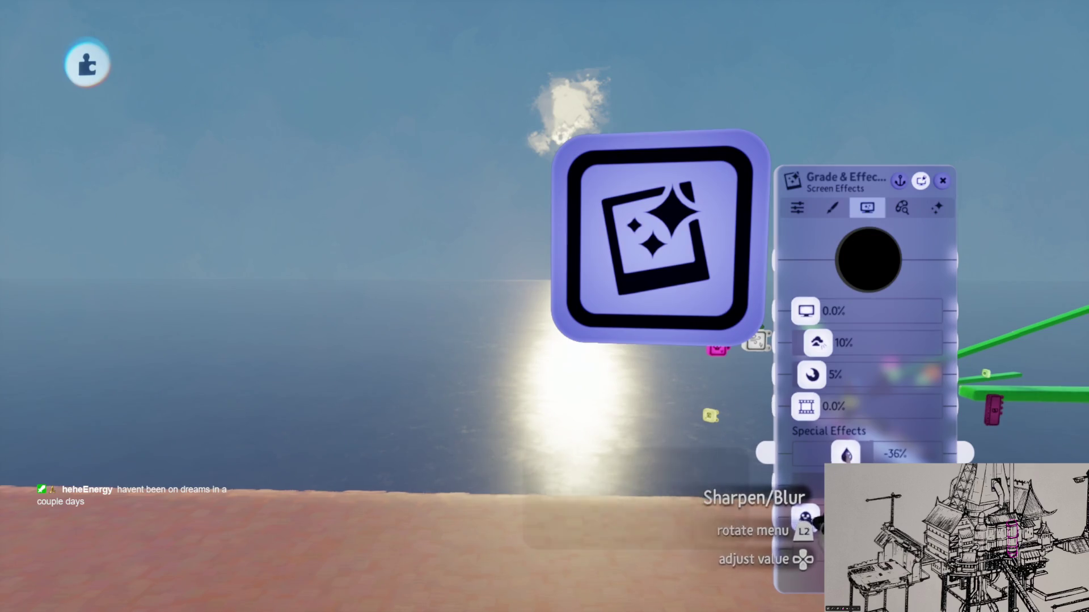
key(Escape)
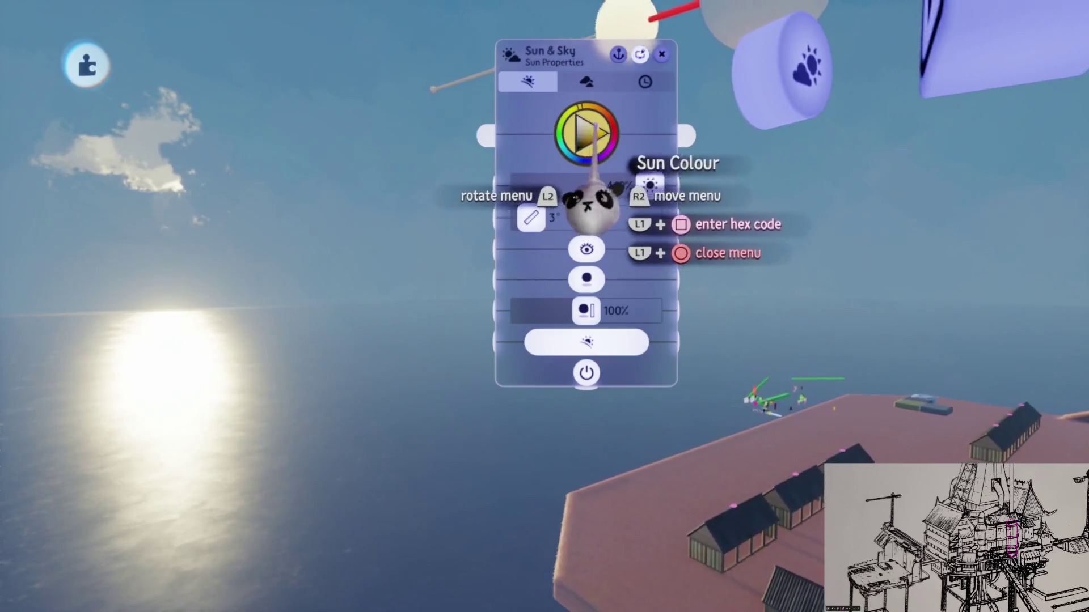
Step: Change the Sky Tint Colour to orange
key(Tab)
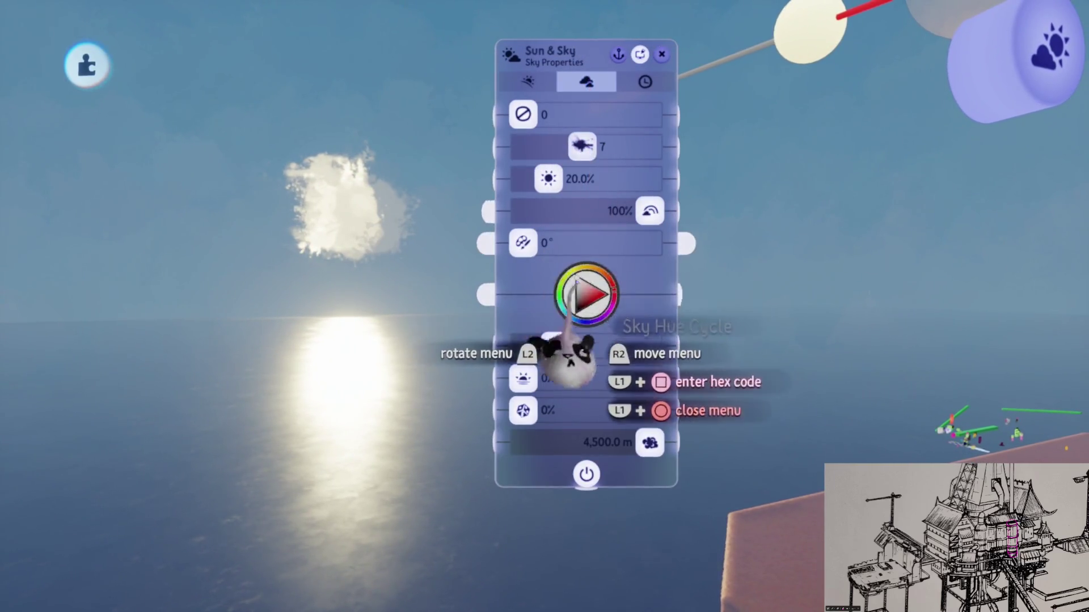
click(596, 268)
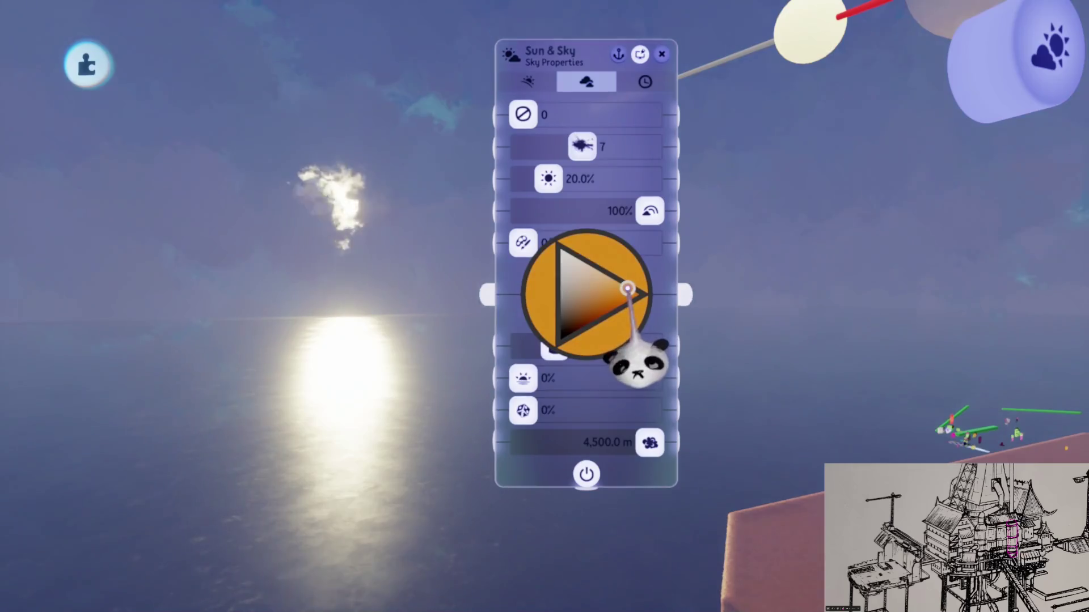
click(618, 281)
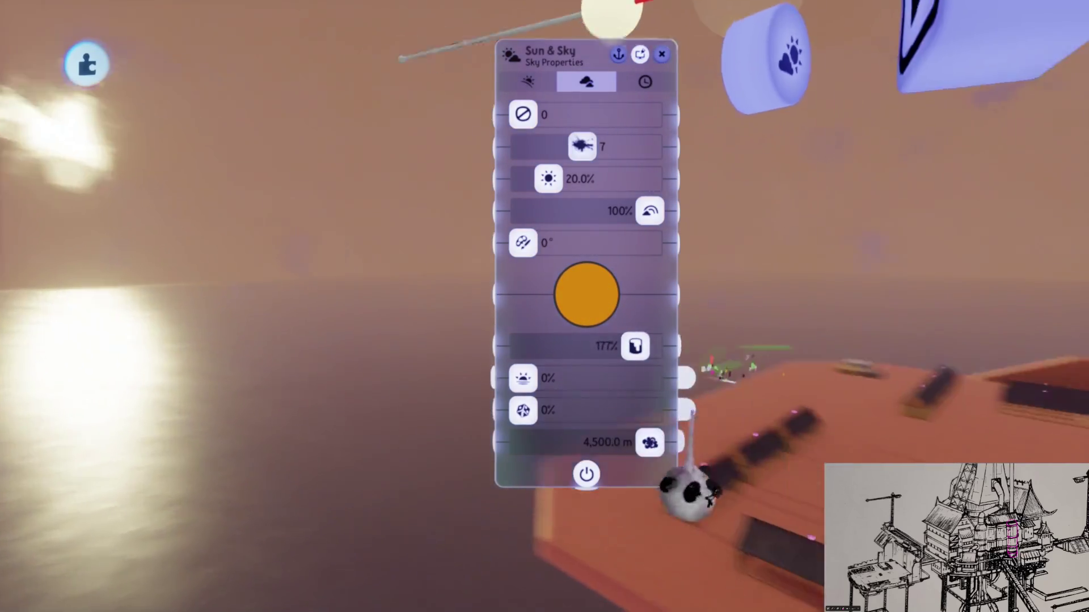
mouse_move(688, 498)
mouse_down()
mouse_move(627, 401)
mouse_move(629, 340)
mouse_move(675, 327)
mouse_move(675, 310)
mouse_move(617, 304)
mouse_move(610, 255)
mouse_move(595, 243)
mouse_move(584, 292)
mouse_move(608, 311)
mouse_move(620, 372)
mouse_move(596, 23)
mouse_move(606, 39)
mouse_move(587, 173)
mouse_move(603, 347)
mouse_up()
mouse_move(605, 309)
mouse_down()
mouse_move(590, 340)
mouse_move(569, 329)
mouse_move(617, 352)
mouse_move(633, 390)
mouse_move(642, 363)
mouse_up()
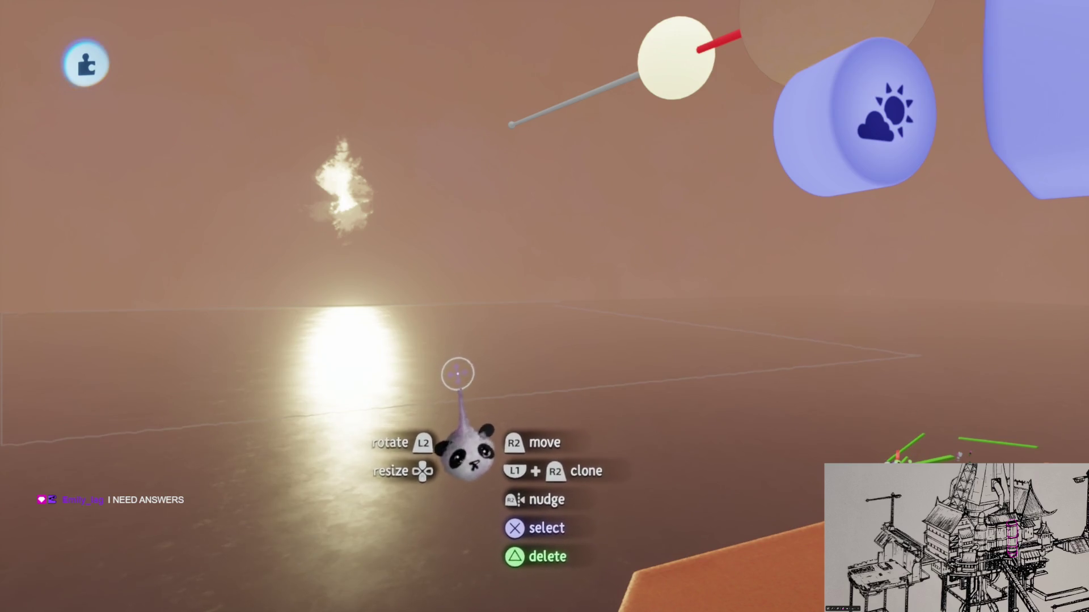
mouse_move(522, 408)
mouse_down()
mouse_move(637, 352)
mouse_move(596, 268)
mouse_move(556, 320)
mouse_up()
mouse_move(705, 401)
mouse_down()
mouse_move(528, 352)
mouse_move(551, 340)
mouse_up()
double_click(551, 341)
click(548, 360)
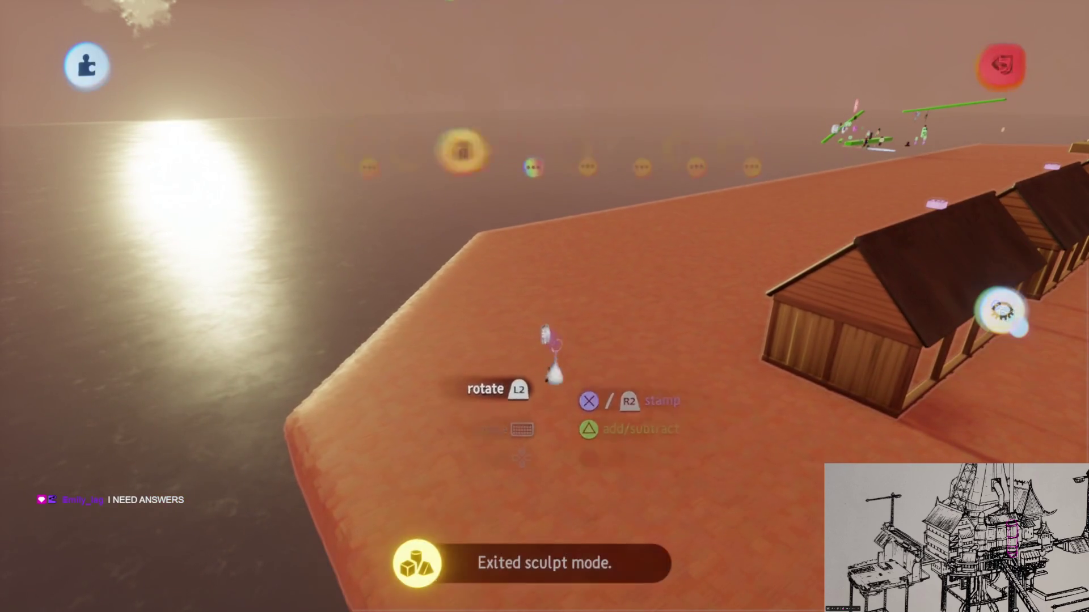
drag(431, 533, 440, 397)
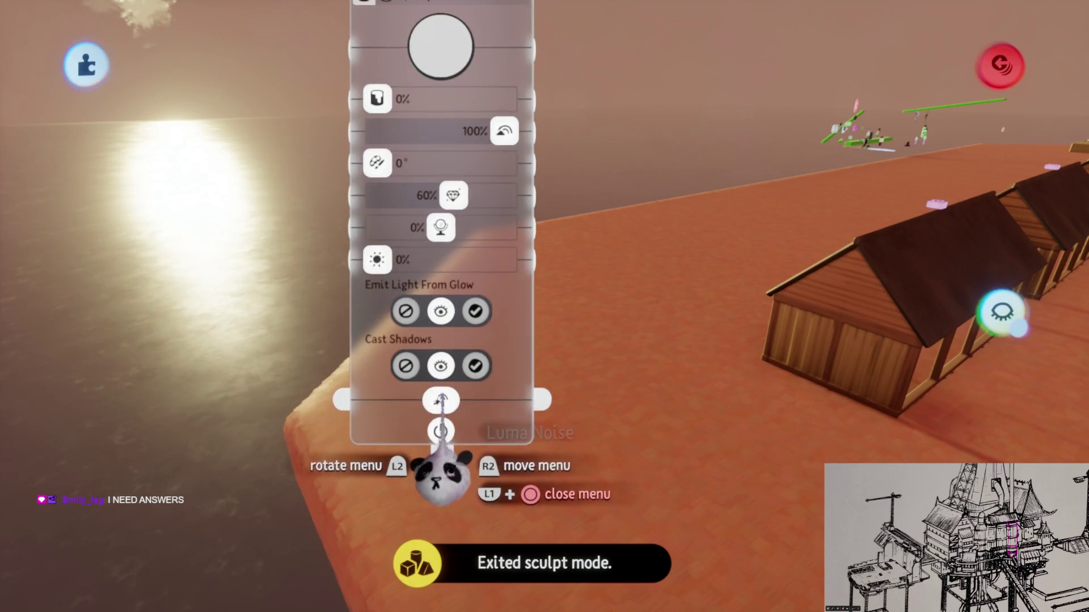
key(Escape)
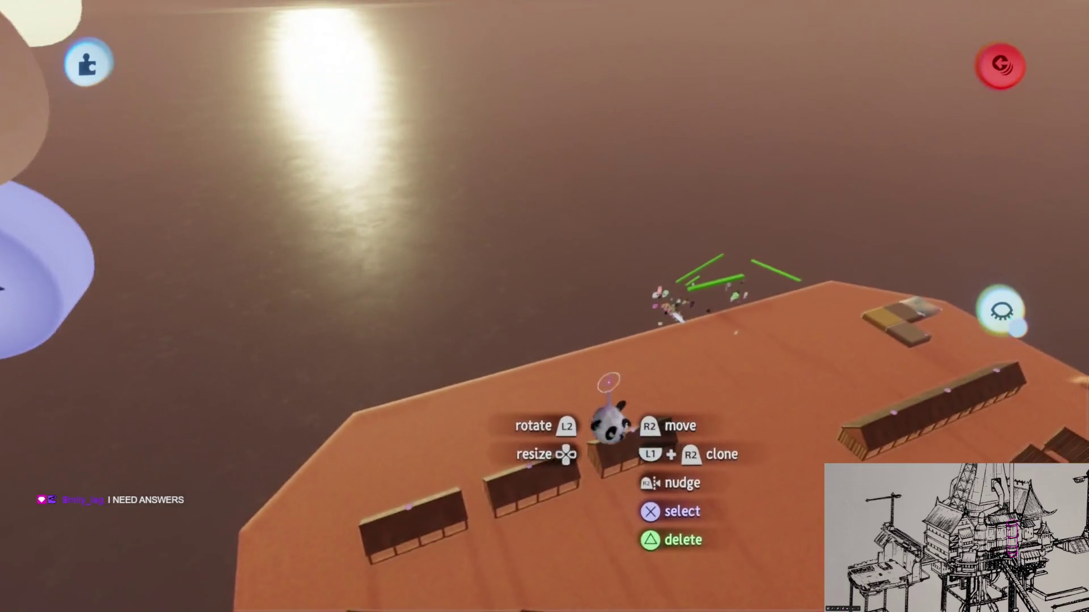
mouse_move(610, 422)
mouse_down()
mouse_move(652, 494)
mouse_move(571, 369)
mouse_move(451, 243)
mouse_up()
mouse_move(543, 385)
mouse_down()
mouse_move(676, 309)
mouse_move(607, 279)
mouse_move(614, 216)
mouse_move(593, 286)
mouse_move(592, 127)
mouse_move(560, 103)
mouse_up()
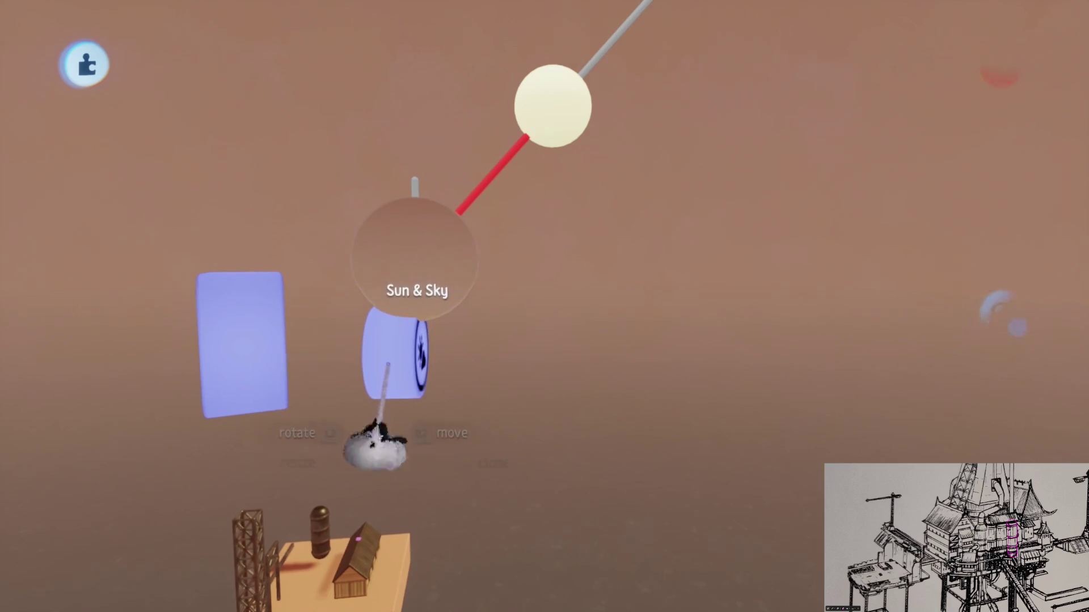
Step: Set the Sky Tint Colour to white and Sky Tint Intensity to 50%
click(483, 394)
click(542, 227)
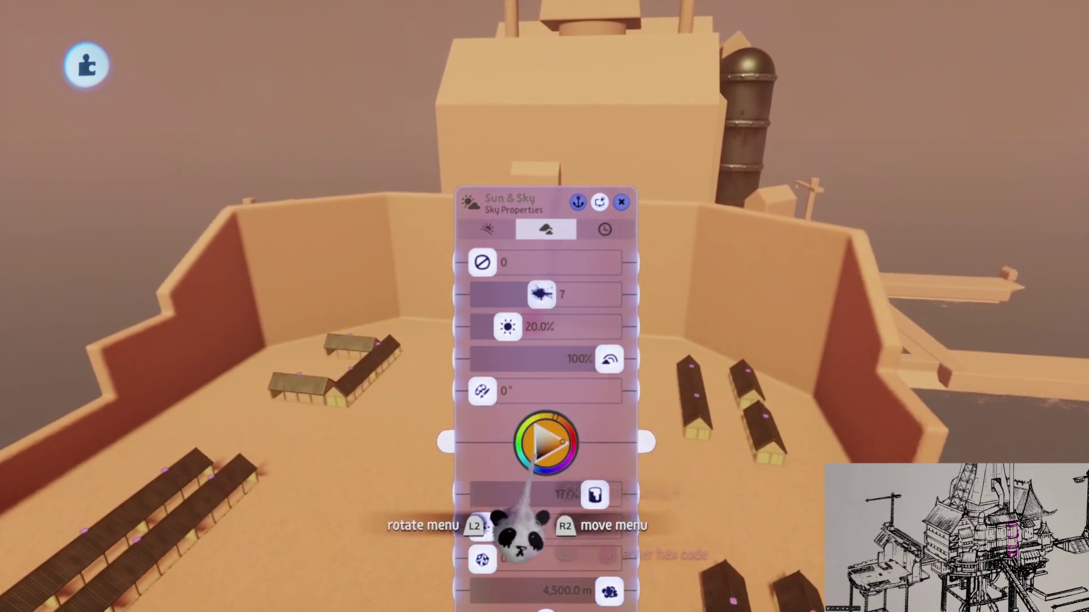
drag(519, 530, 554, 452)
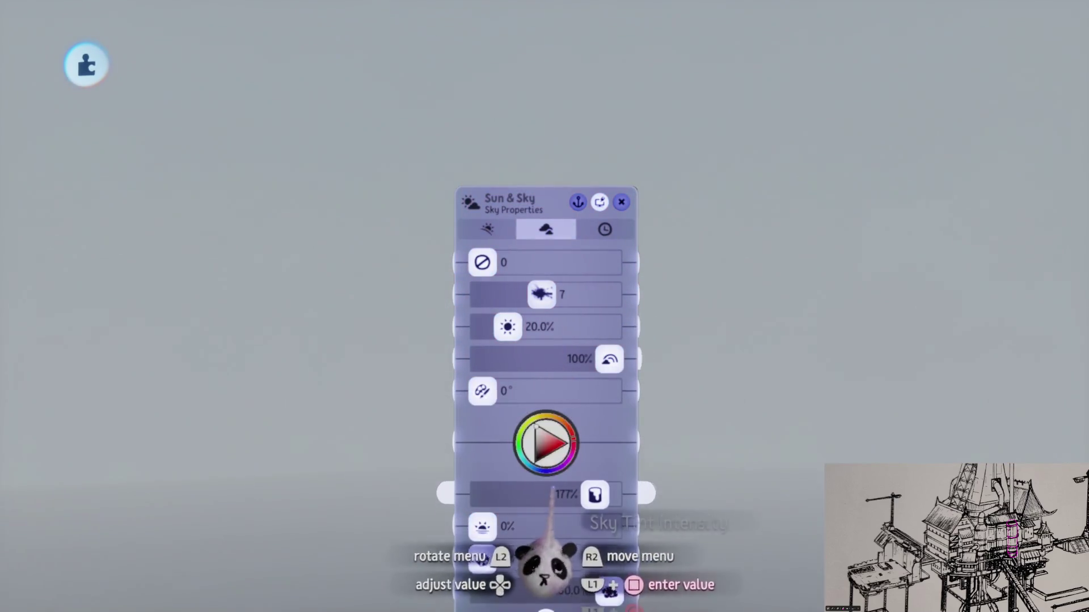
drag(593, 495, 513, 495)
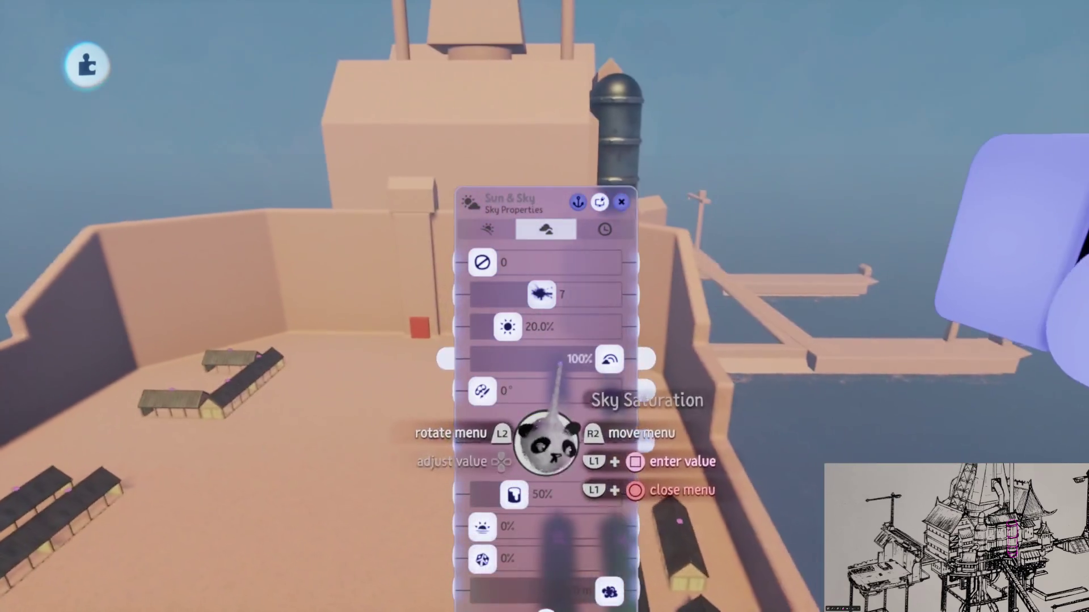
key(Escape)
Step: Shift the sky tint to a pale, greyish blue
click(636, 287)
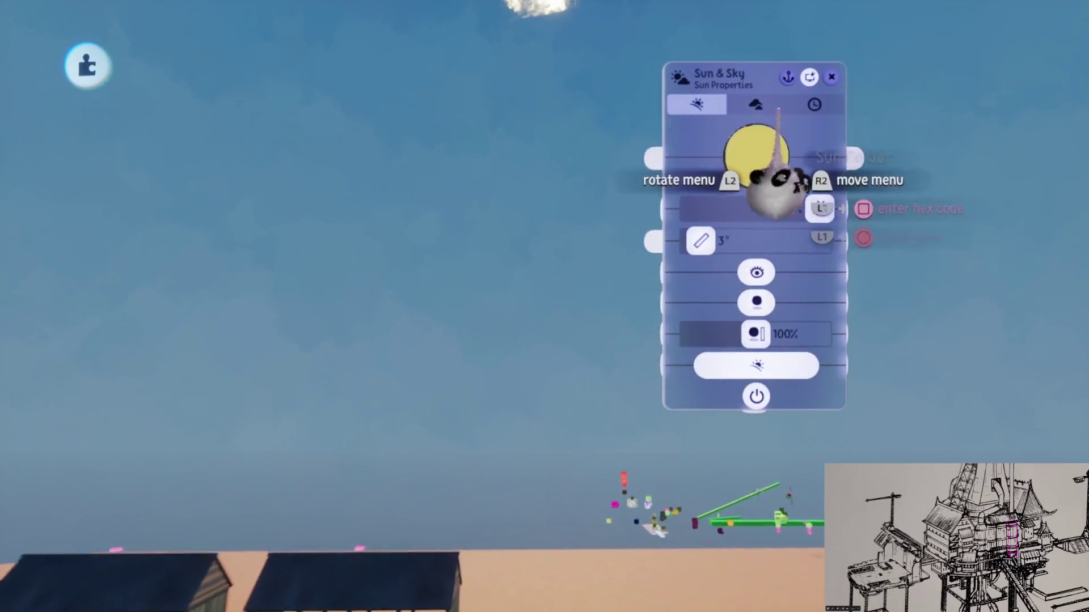
key(Tab)
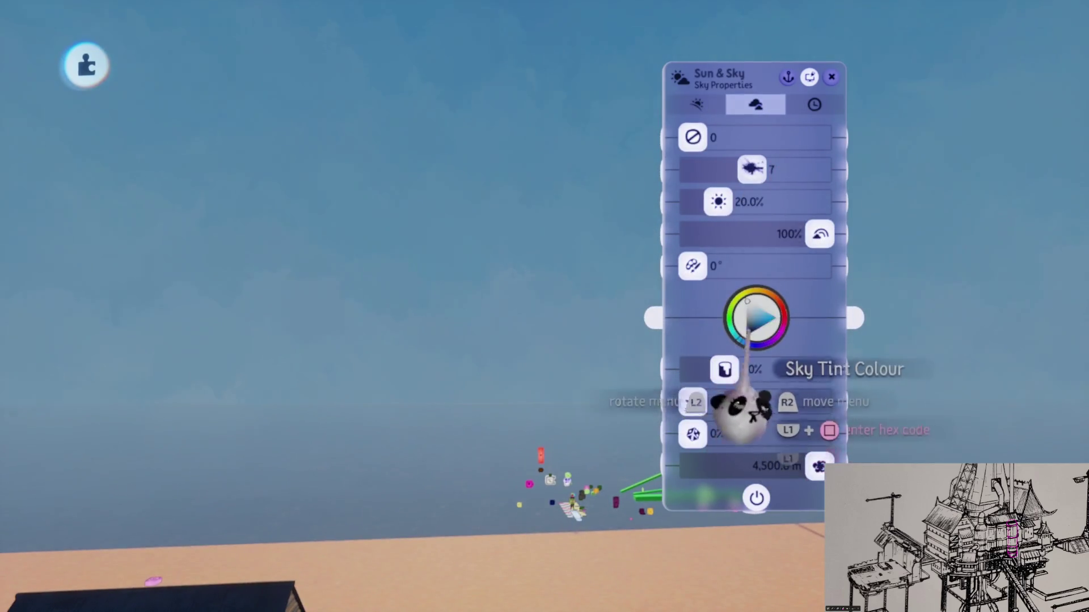
click(774, 299)
mouse_move(774, 299)
mouse_down()
mouse_move(763, 311)
mouse_move(796, 310)
mouse_move(768, 327)
mouse_move(793, 309)
mouse_up()
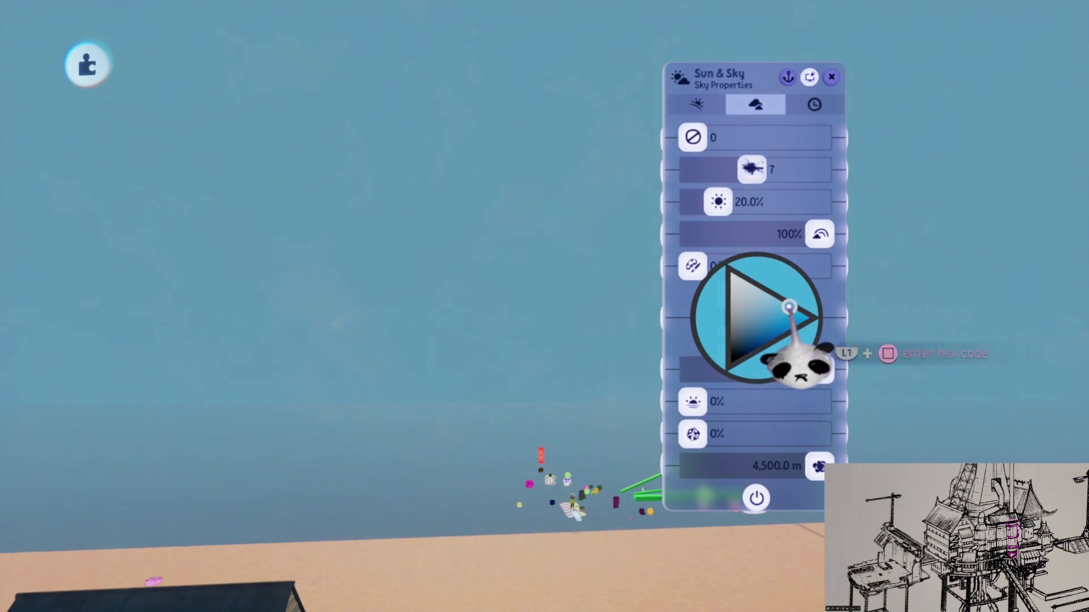
drag(790, 307, 780, 301)
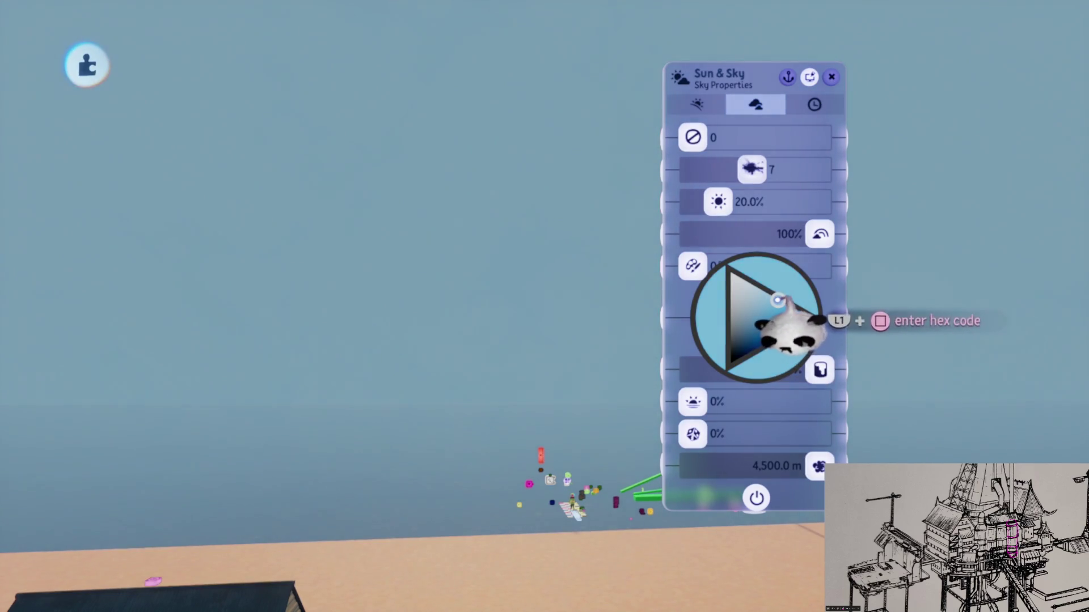
key(Escape)
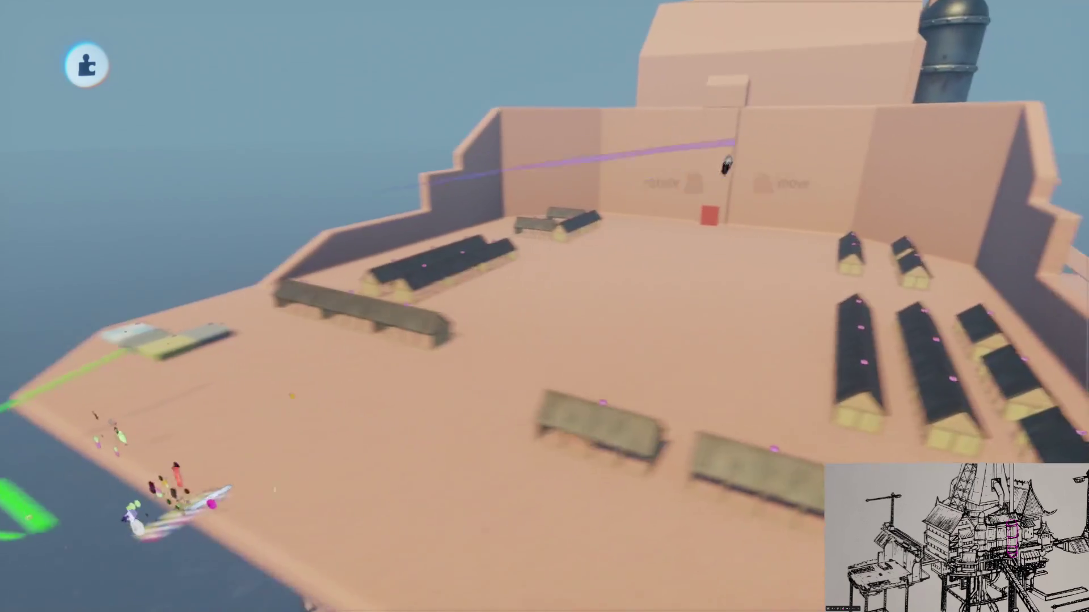
Step: Re-enter the Sun & Sky gadget's 4,500.0 m distance value with a new number
scroll(570, 292, down, 5)
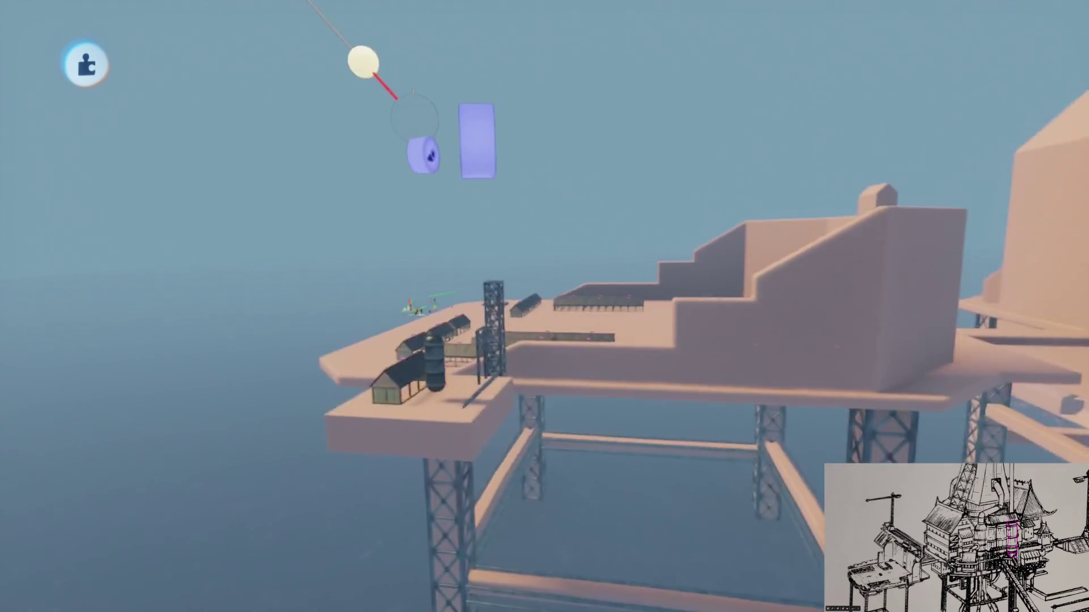
scroll(688, 110, up, 5)
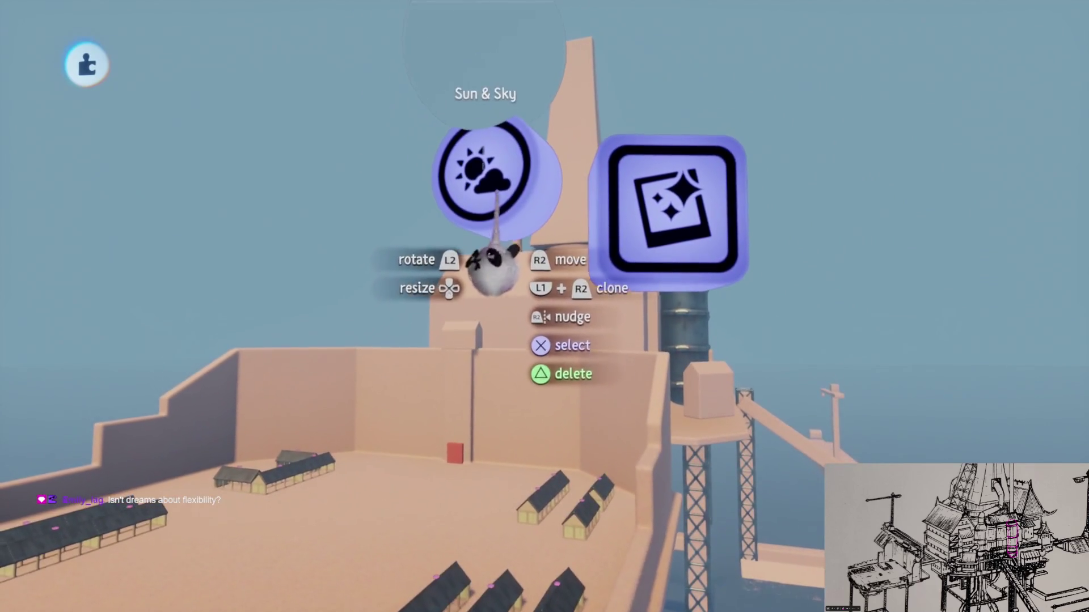
click(610, 357)
scroll(646, 283, down, 5)
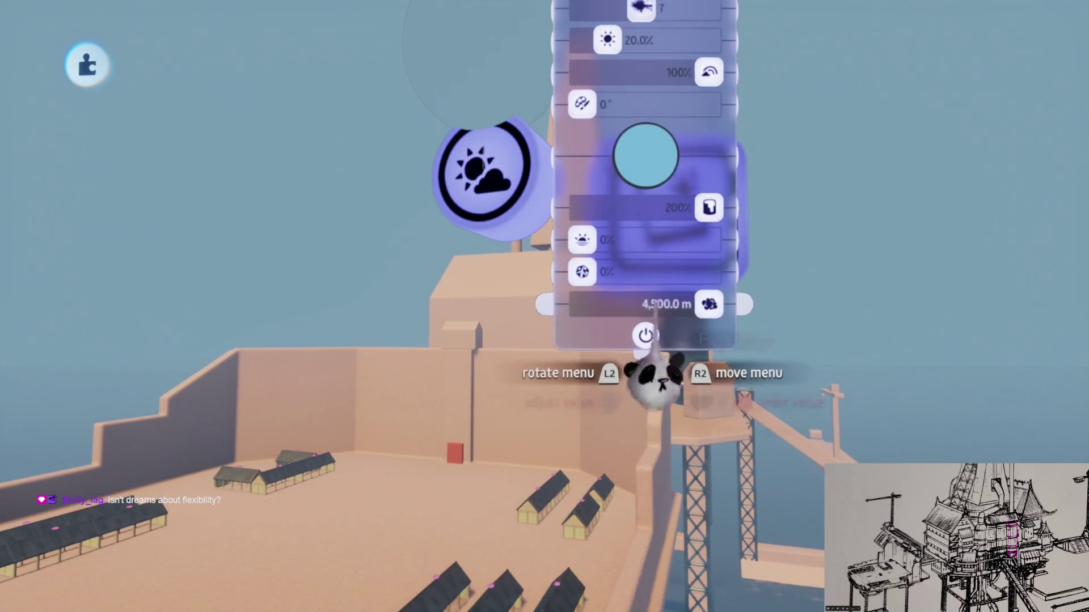
click(644, 298)
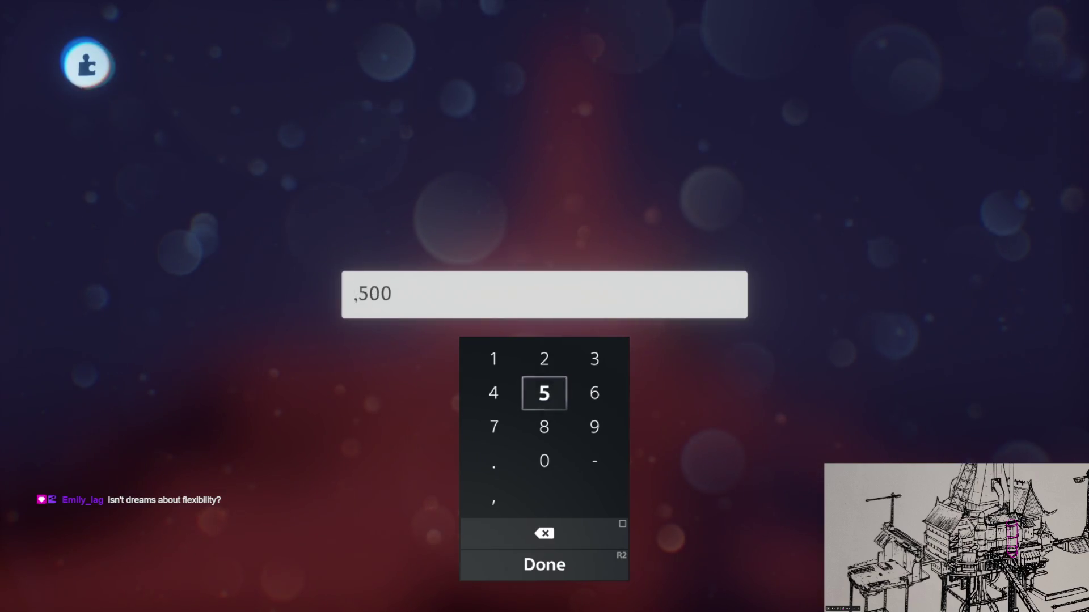
key(Return)
scroll(651, 311, down, 5)
key(Escape)
scroll(560, 329, up, 10)
scroll(544, 340, down, 10)
scroll(545, 340, down, 5)
key(Tab)
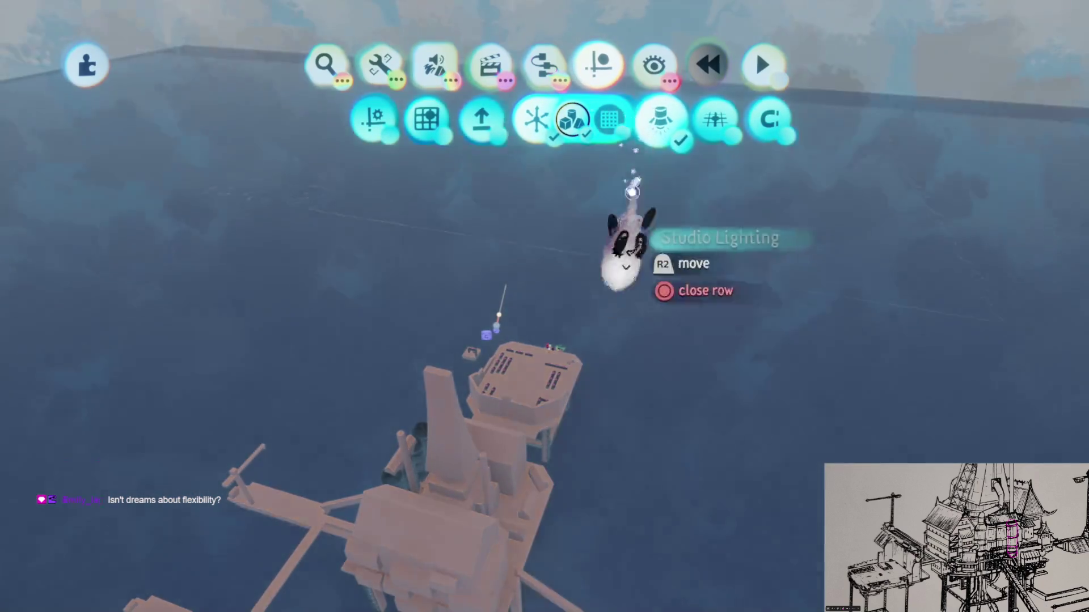
Step: Rotate the large blue sea region under the rig about 40° and shift it right
key(Tab)
scroll(545, 341, down, 10)
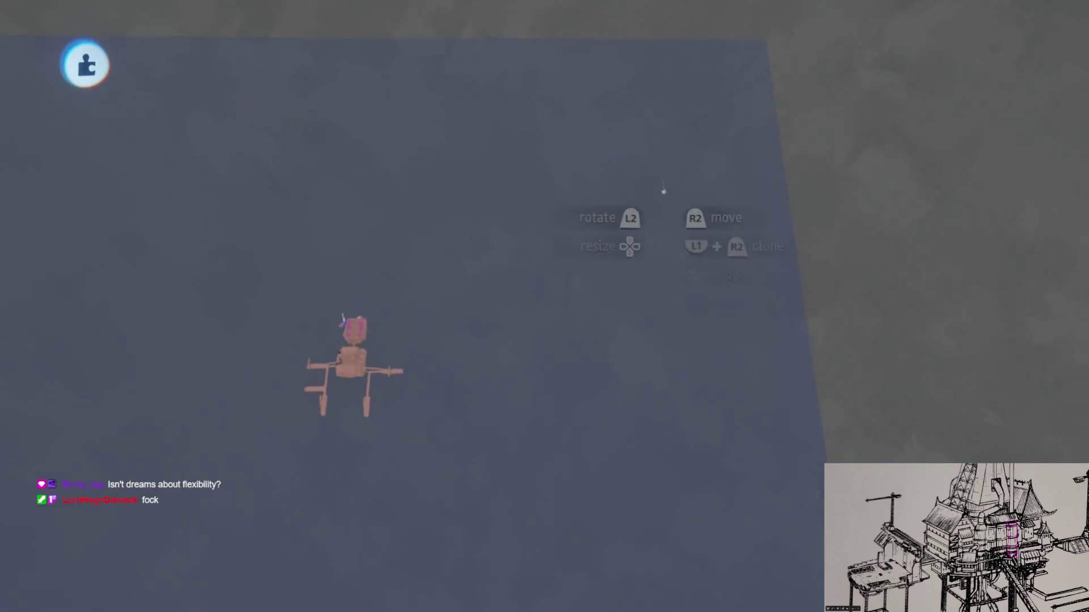
key(Tab)
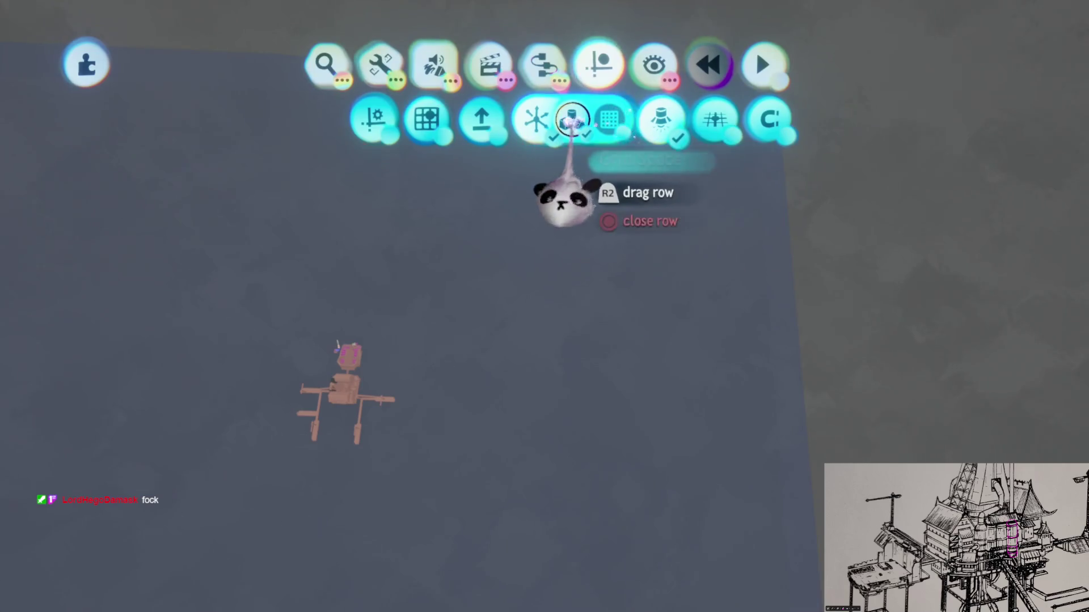
key(Escape)
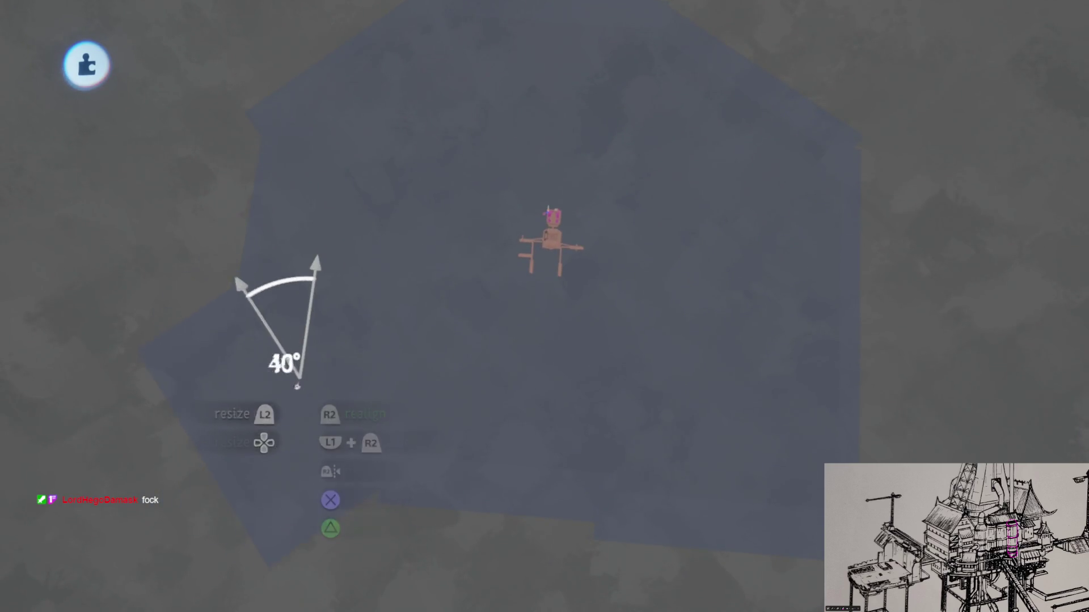
drag(296, 384, 380, 329)
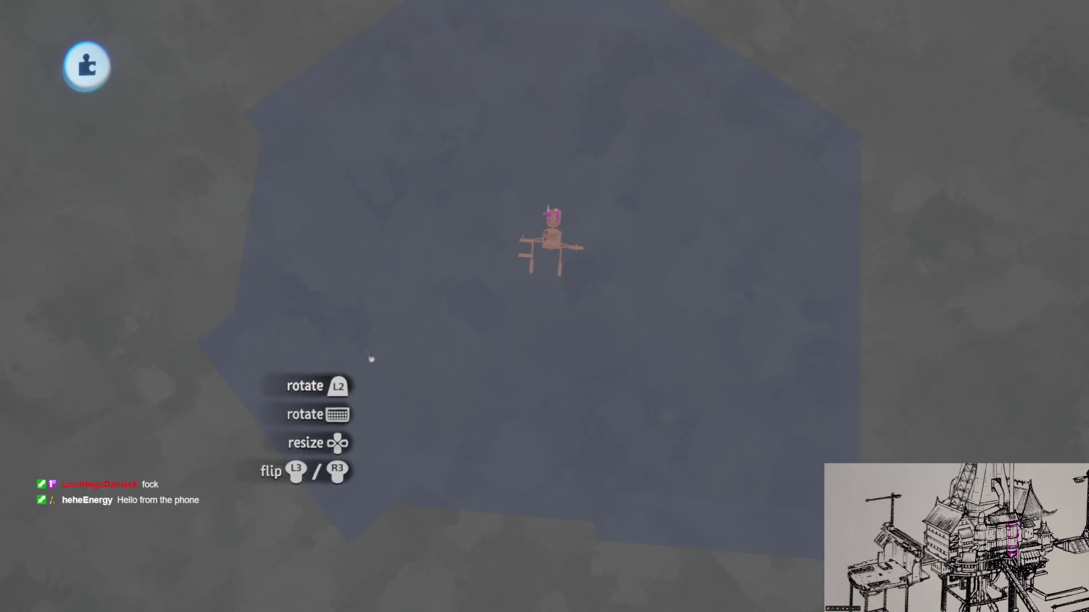
drag(660, 441, 744, 412)
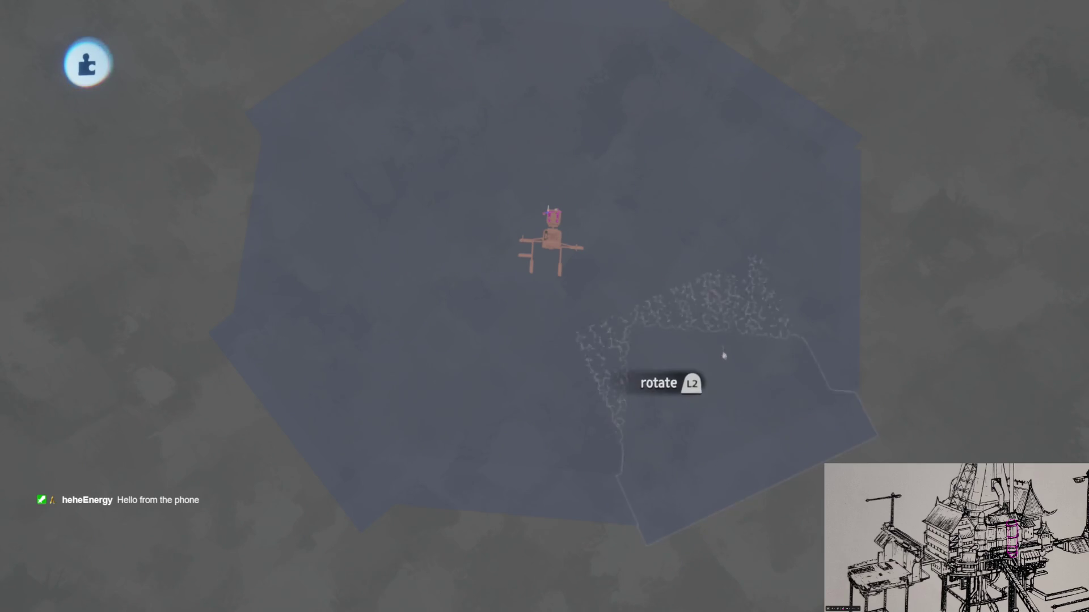
scroll(562, 258, up, 5)
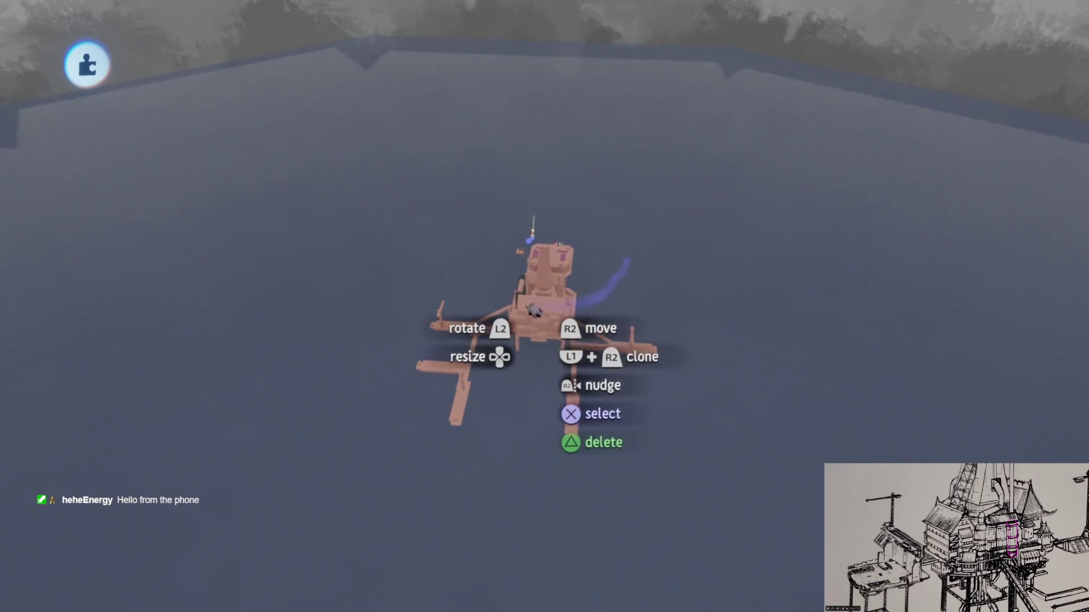
Step: Fly the camera onto the deck between the wooden huts and choose Coat Mode from the art tools
scroll(534, 310, up, 10)
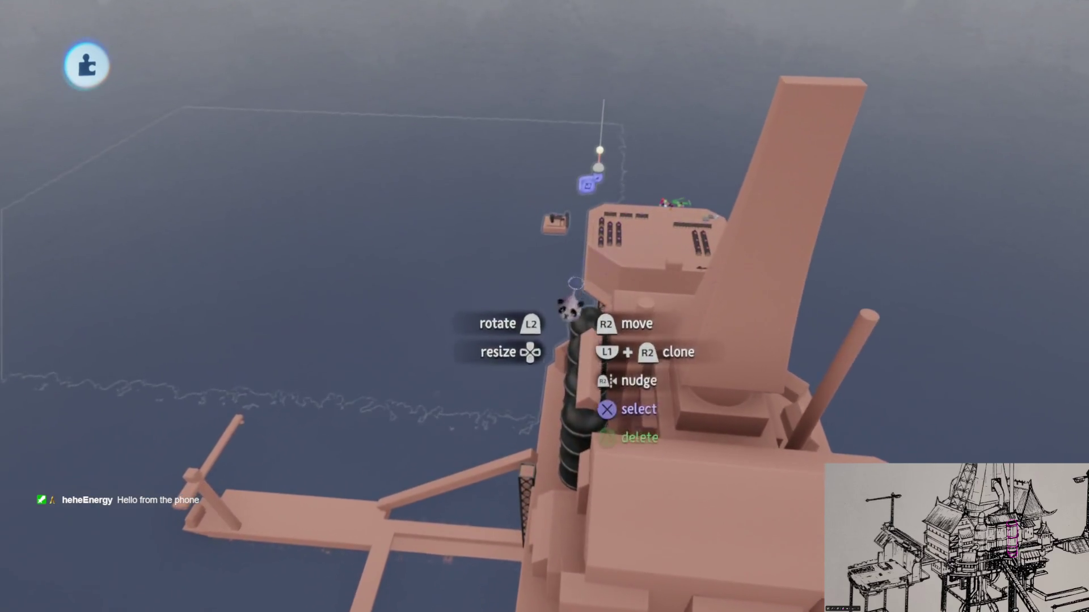
scroll(570, 309, up, 15)
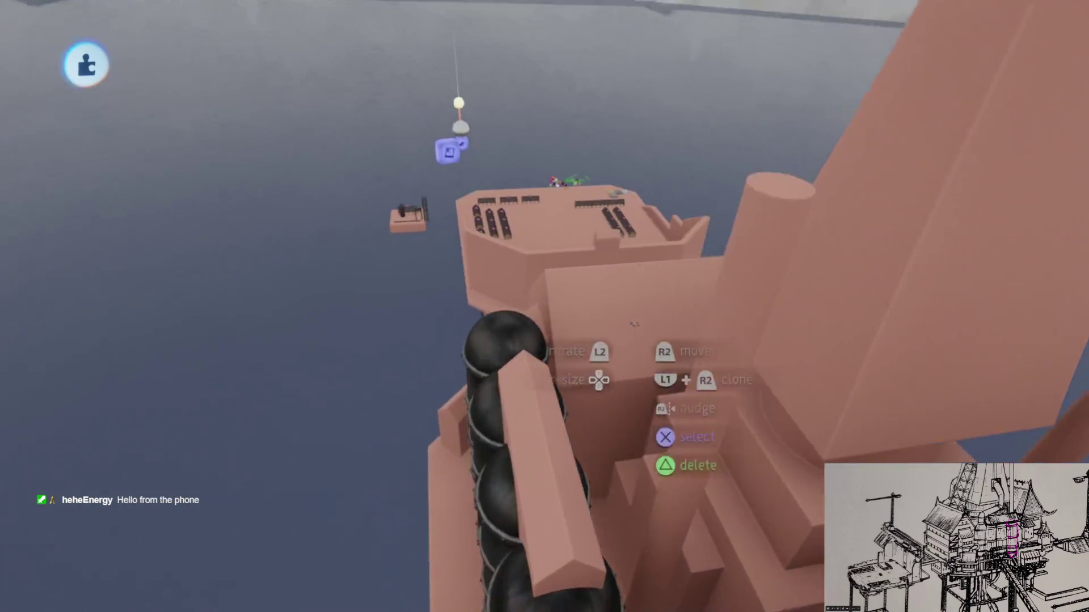
key(Escape)
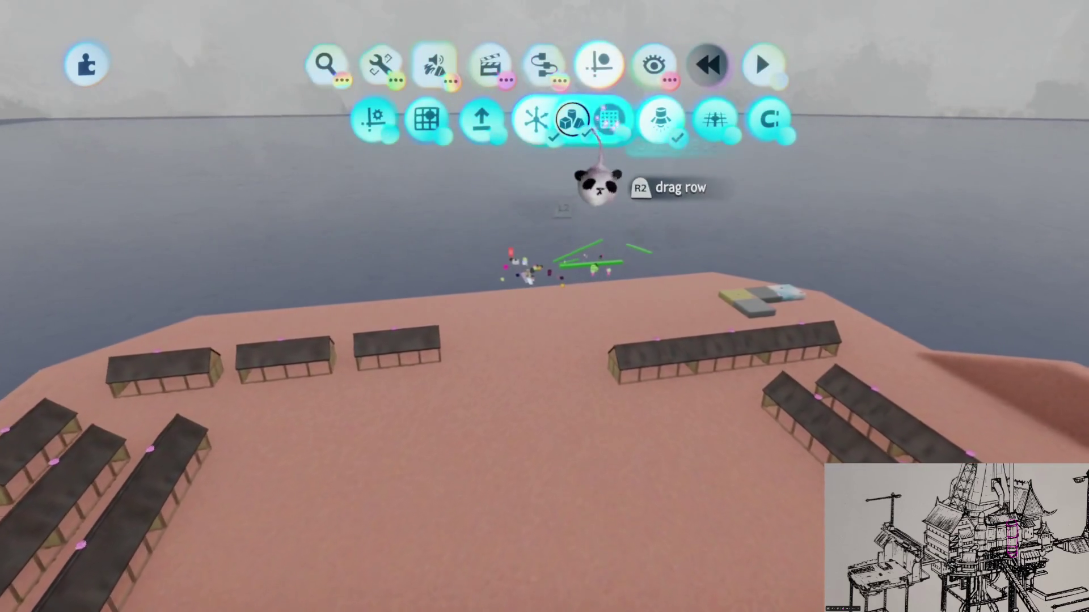
key(Escape)
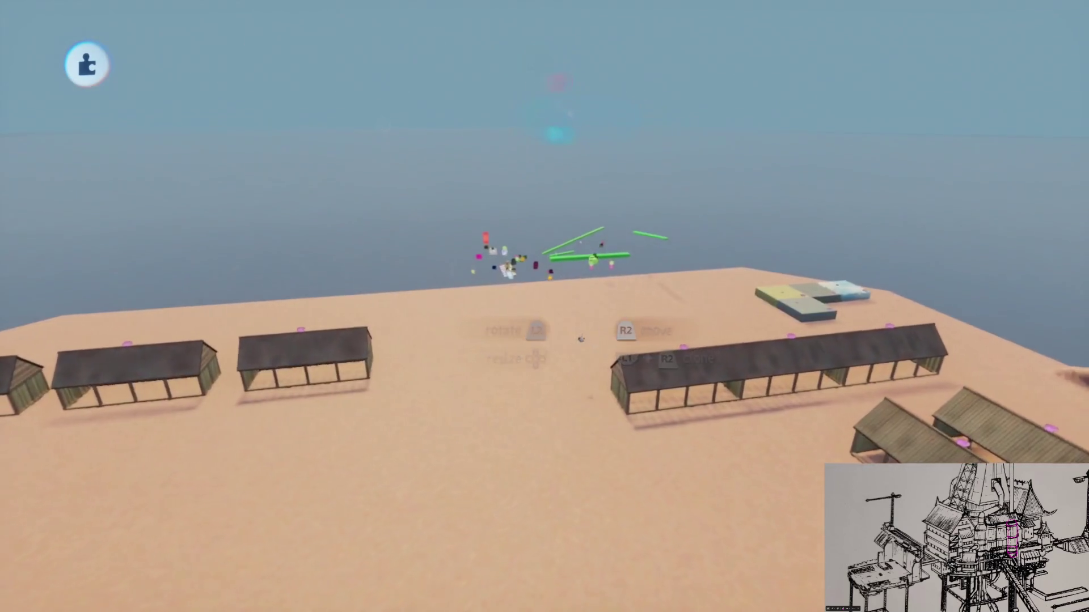
scroll(580, 338, up, 5)
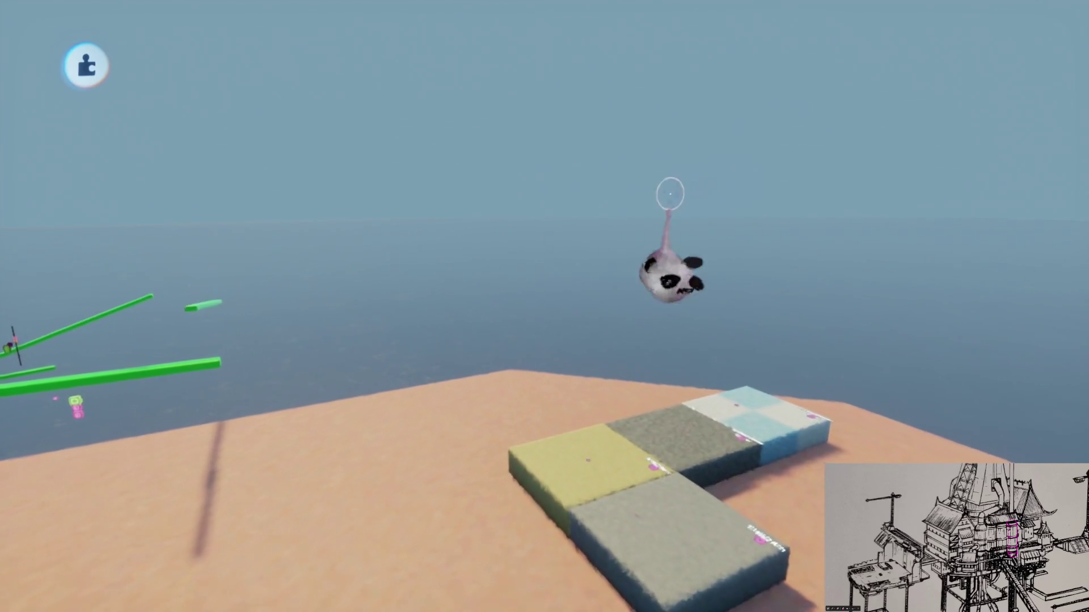
scroll(685, 196, down, 5)
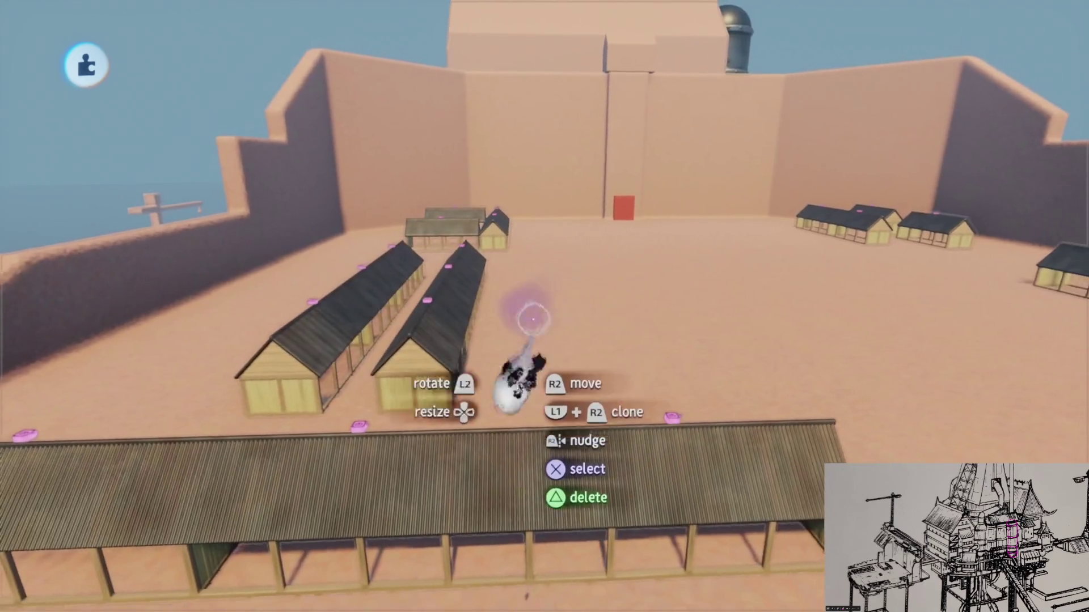
scroll(535, 315, right, 5)
scroll(587, 352, down, 10)
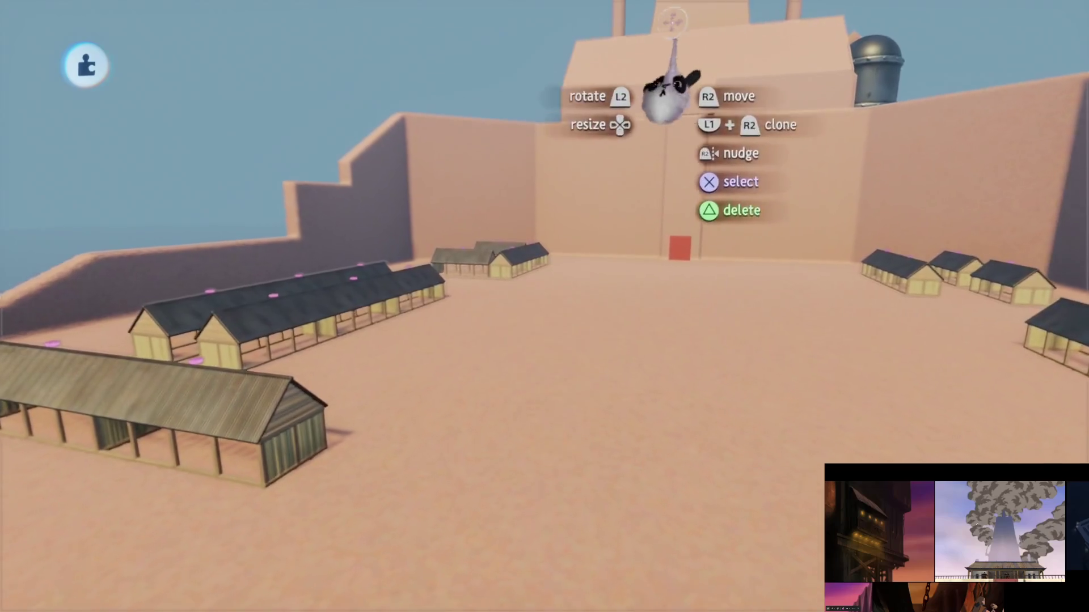
key(s)
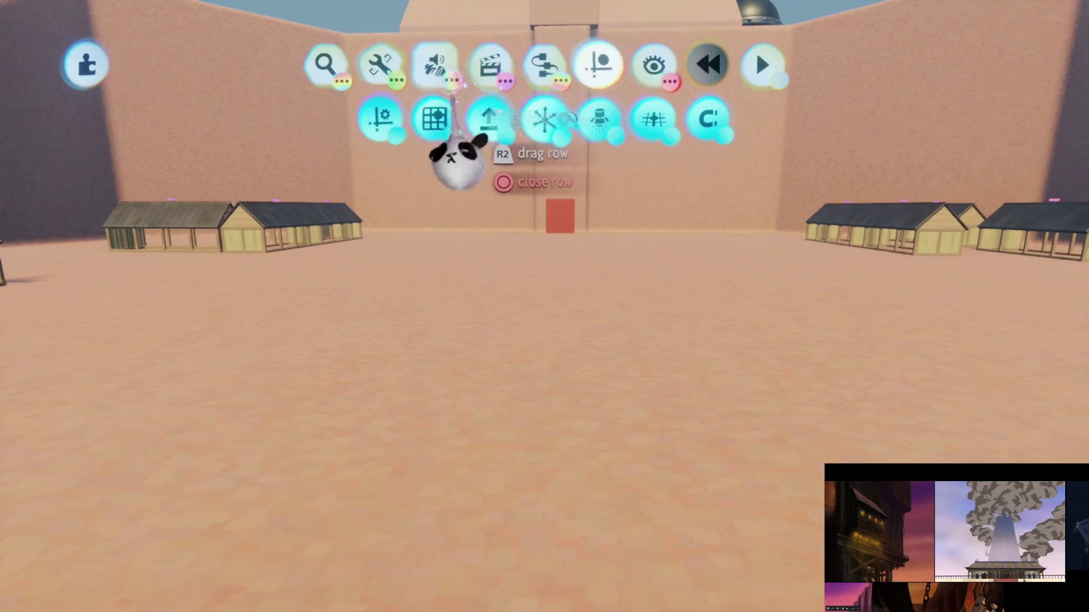
click(434, 64)
click(433, 120)
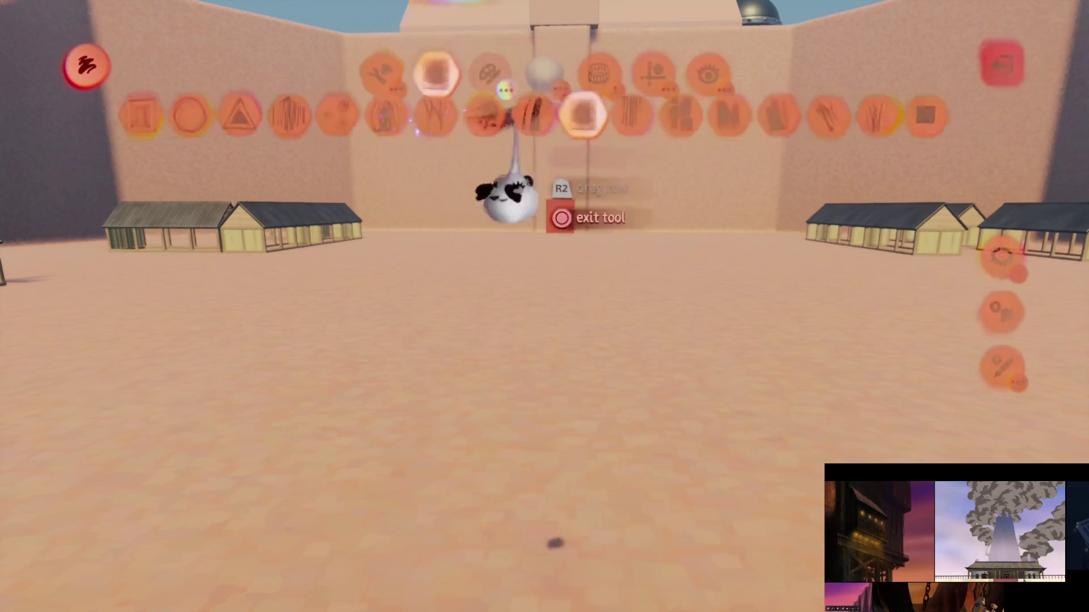
Step: Look over the colour swatches, bring up the guide options, and paint a white figure-eight on the deck
click(489, 63)
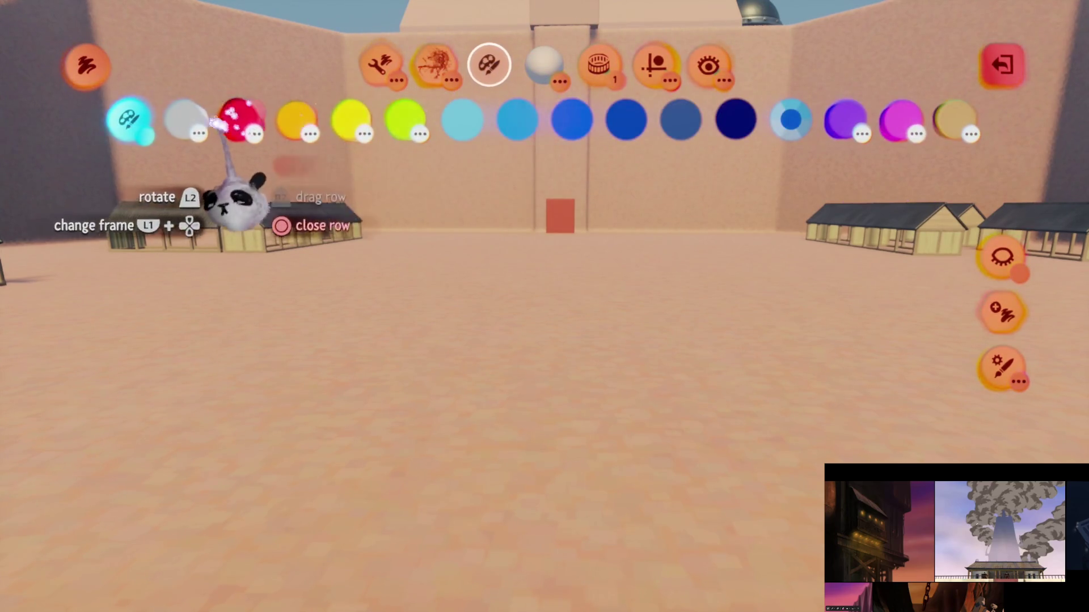
click(654, 63)
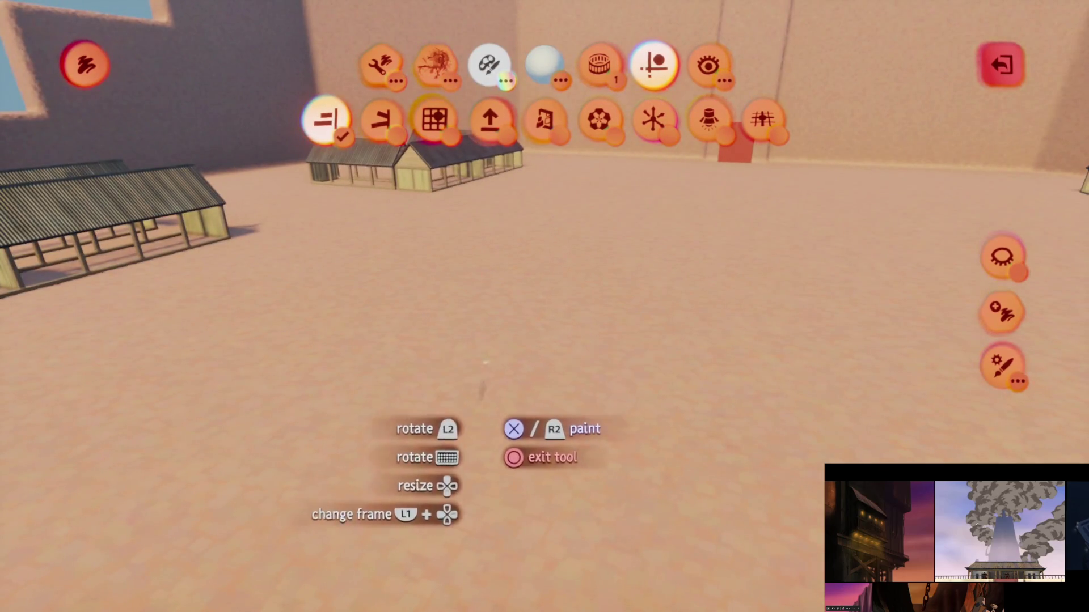
mouse_move(550, 294)
mouse_down()
mouse_move(454, 209)
mouse_move(515, 445)
mouse_move(512, 321)
mouse_up()
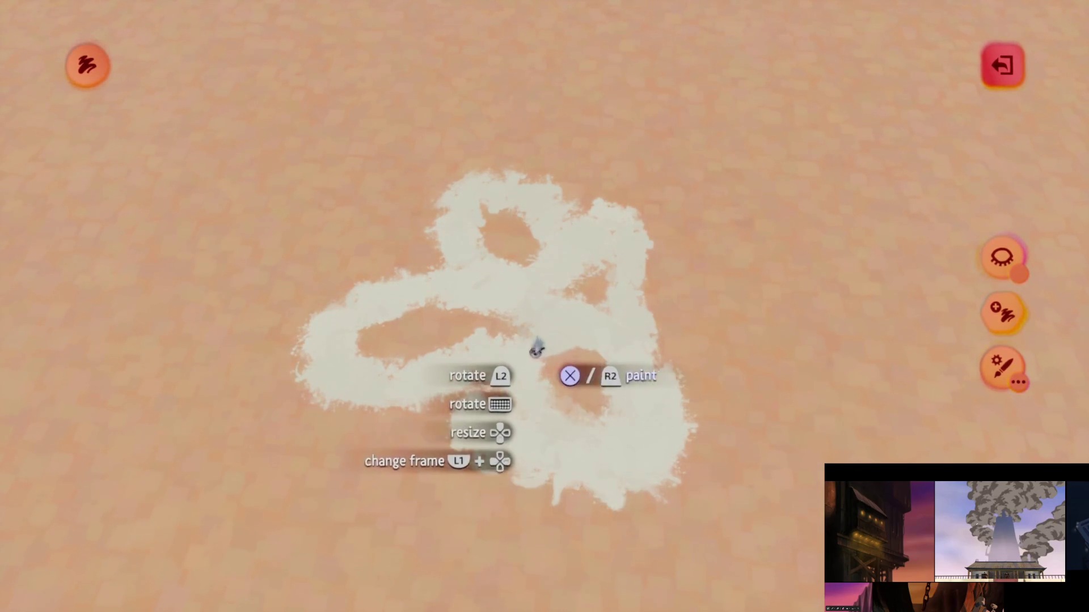
Step: Add duplicates to the white stroke and use the guide grid to stand it upright
key(Escape)
right_click(518, 363)
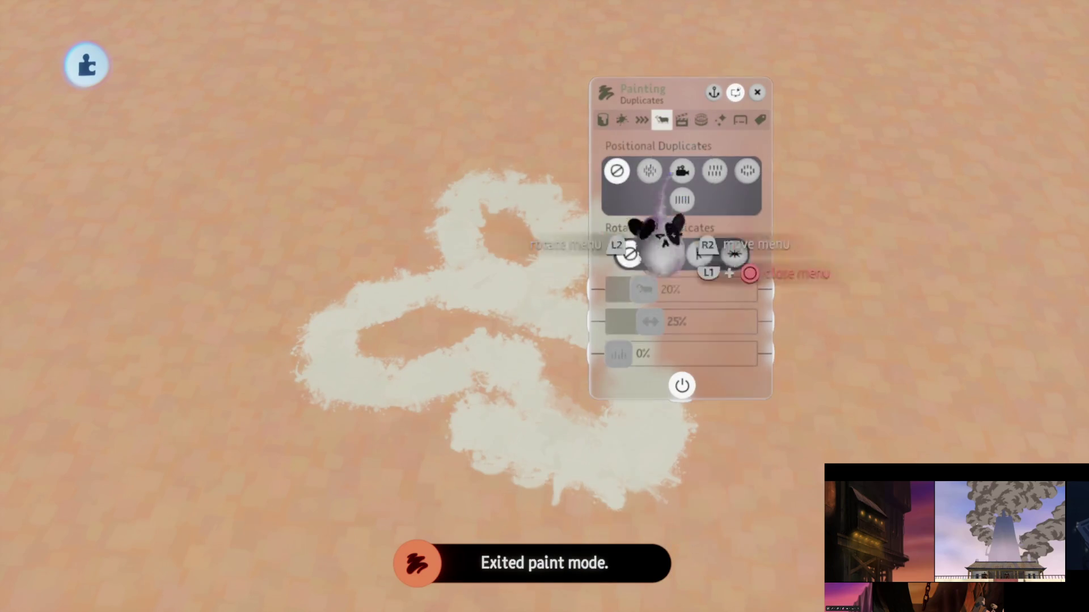
click(731, 254)
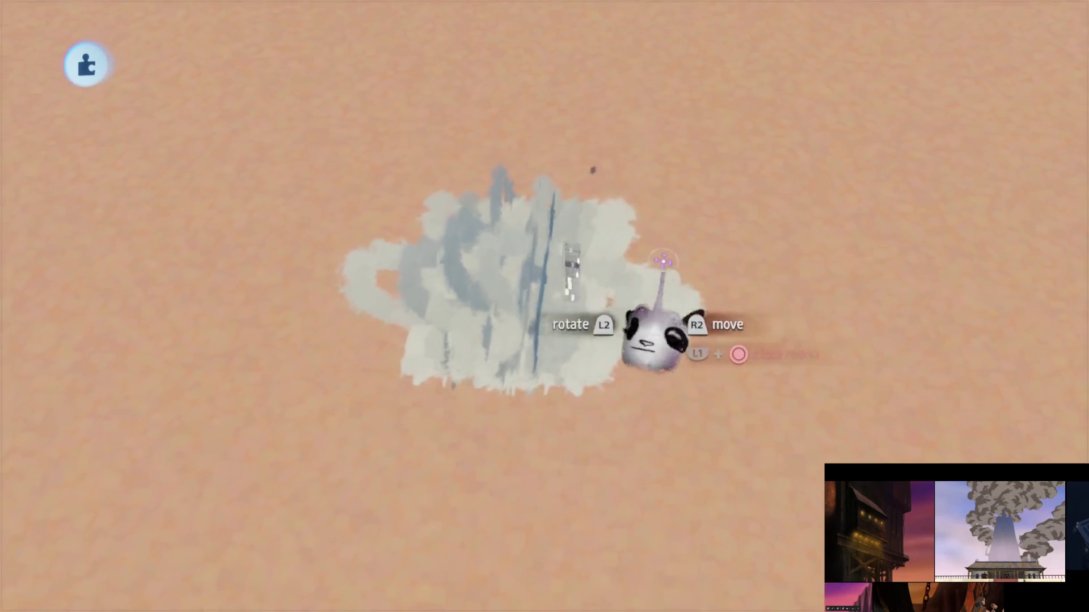
click(597, 63)
click(432, 117)
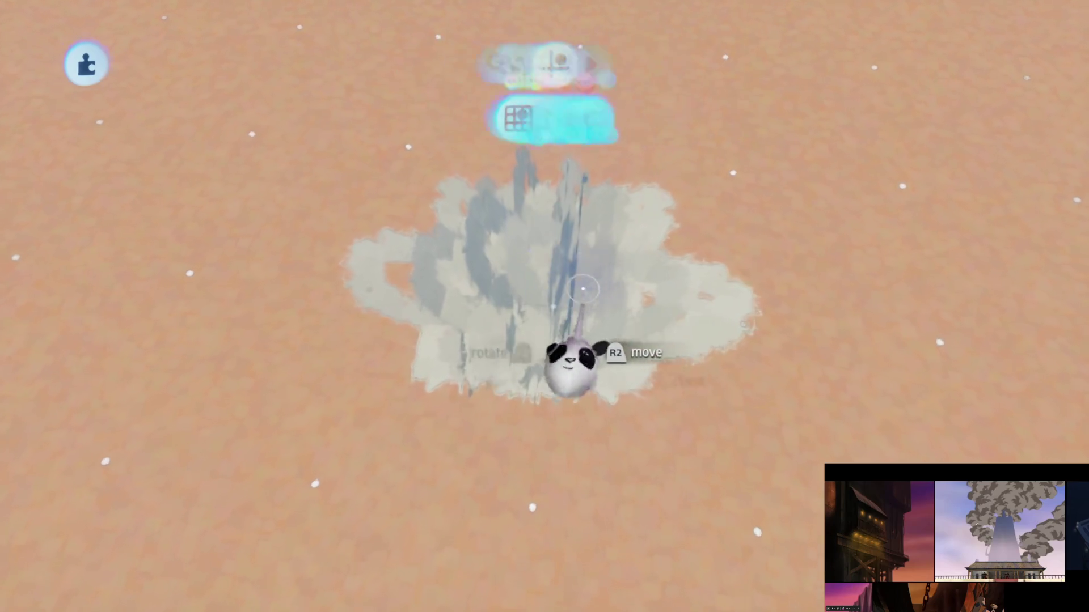
scroll(587, 285, down, 5)
mouse_move(545, 318)
mouse_down()
mouse_move(564, 340)
mouse_move(557, 309)
mouse_up()
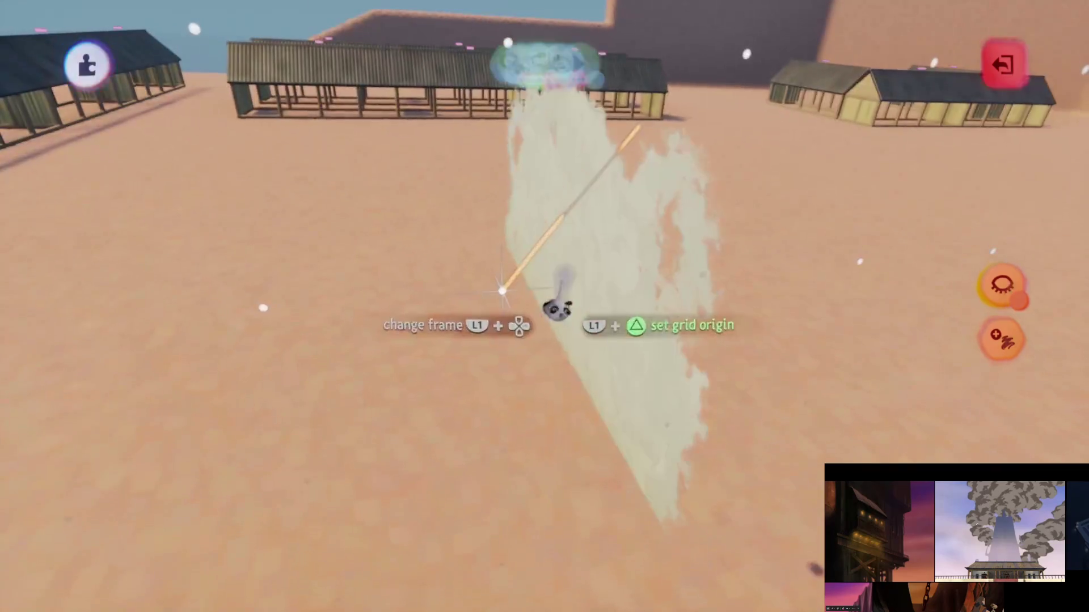
Step: Undo to lay the stamp flat, view the patch from above, reposition the stamp, and pick a brush stamp
key(Escape)
key(ctrl+z)
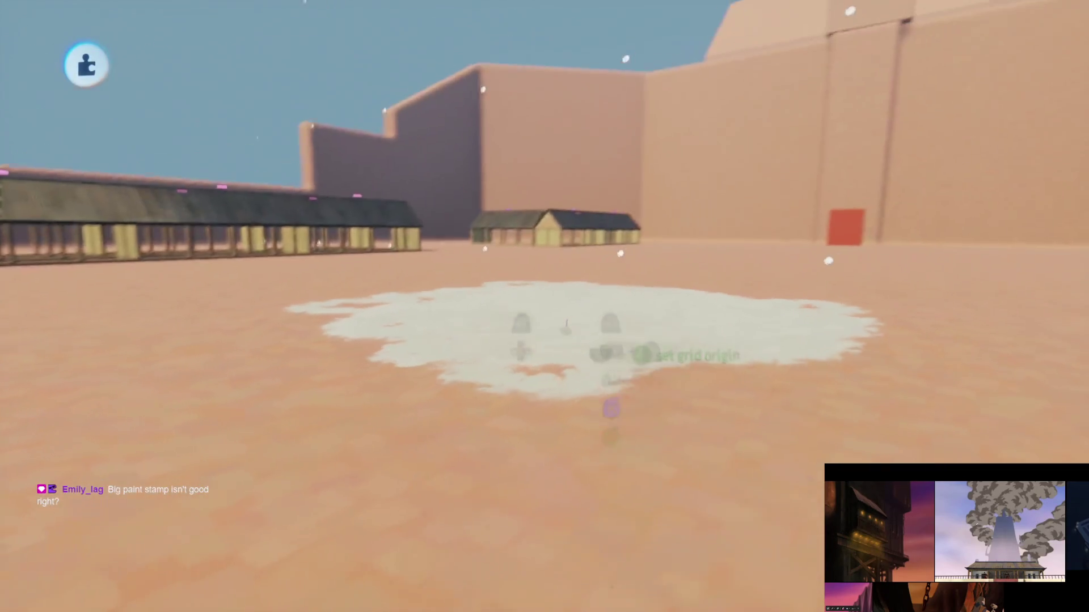
mouse_move(566, 324)
mouse_down()
mouse_move(511, 236)
mouse_move(547, 279)
mouse_move(543, 307)
mouse_up()
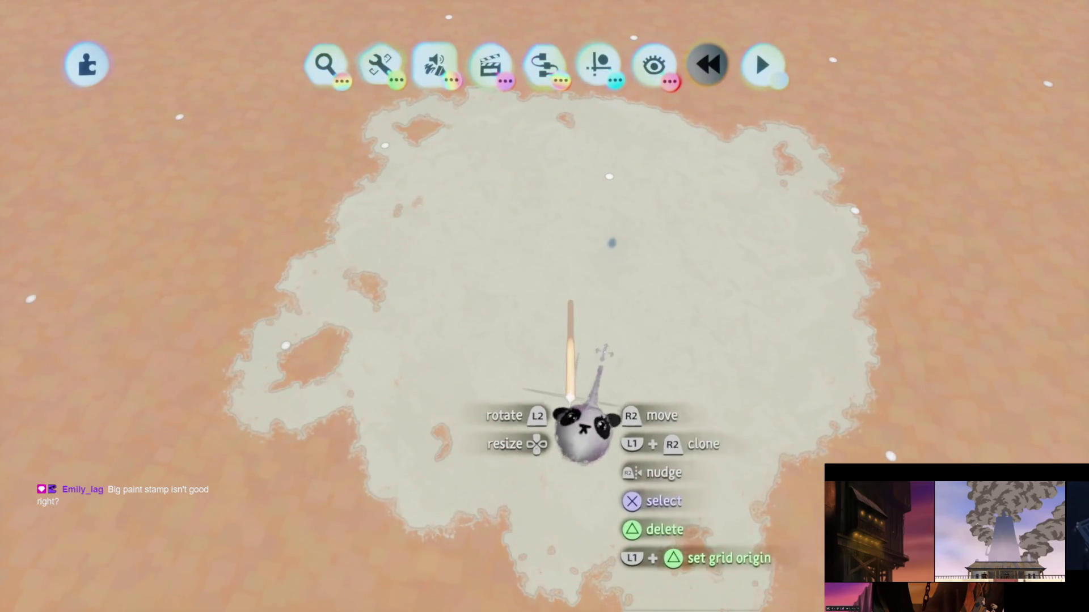
drag(583, 231, 598, 224)
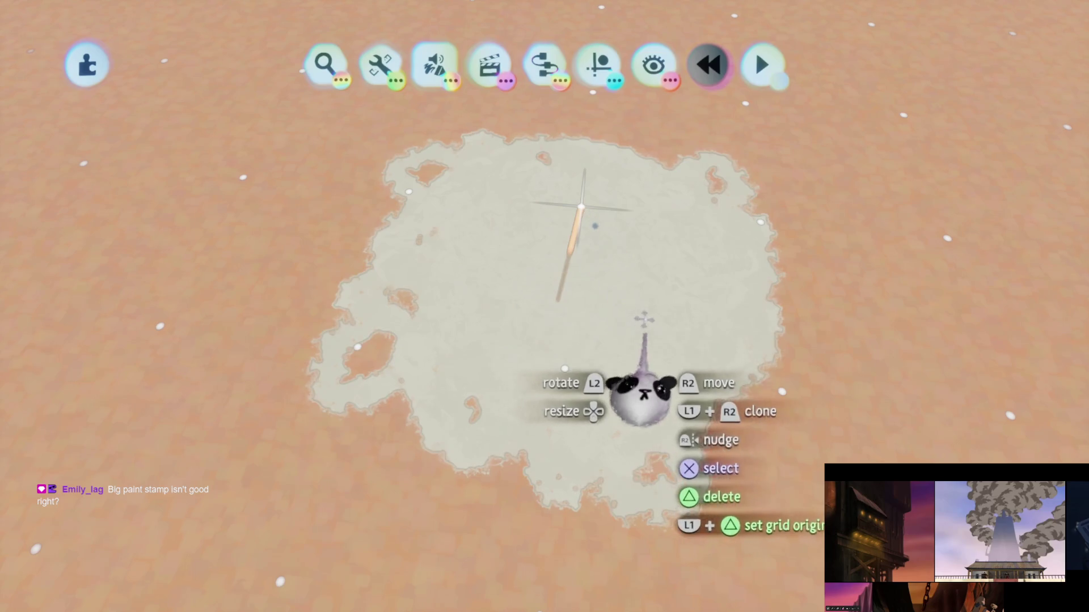
drag(660, 320, 689, 266)
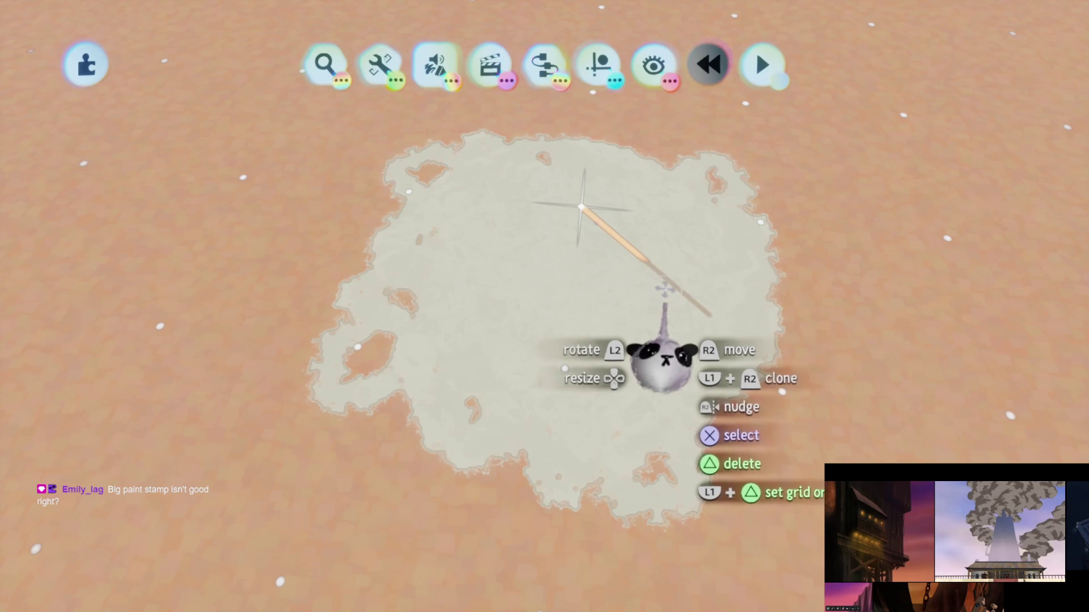
drag(676, 339, 682, 458)
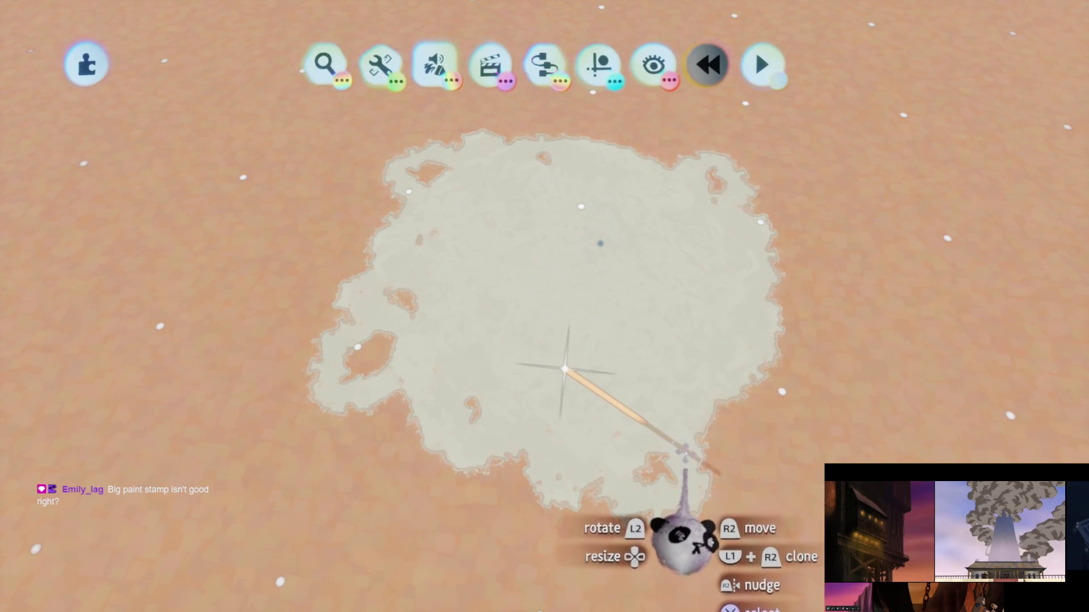
mouse_move(697, 454)
mouse_down()
mouse_move(705, 199)
mouse_move(627, 377)
mouse_move(642, 190)
mouse_up()
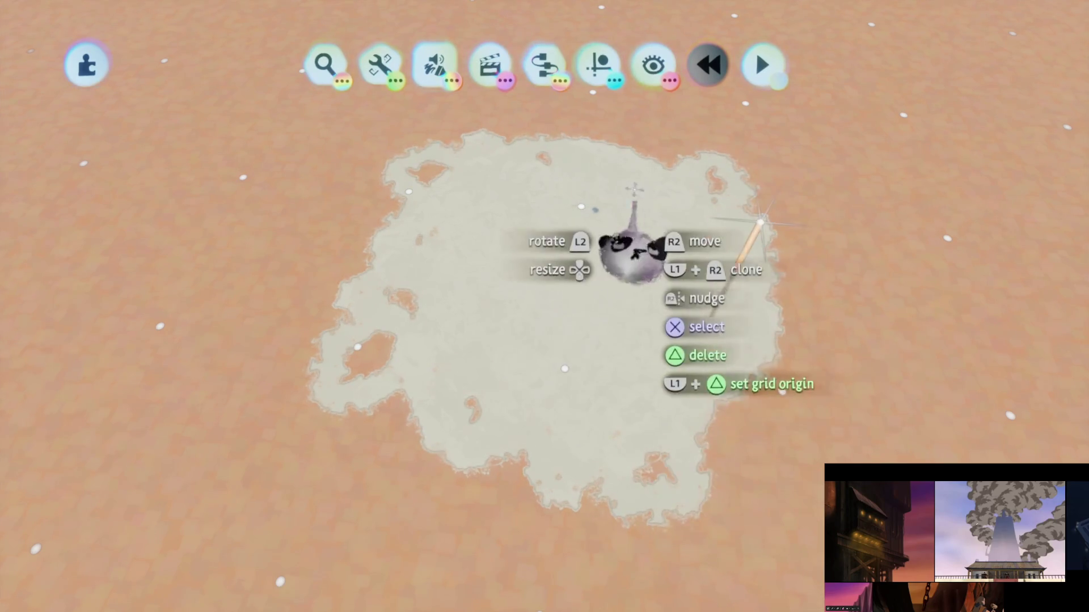
click(599, 67)
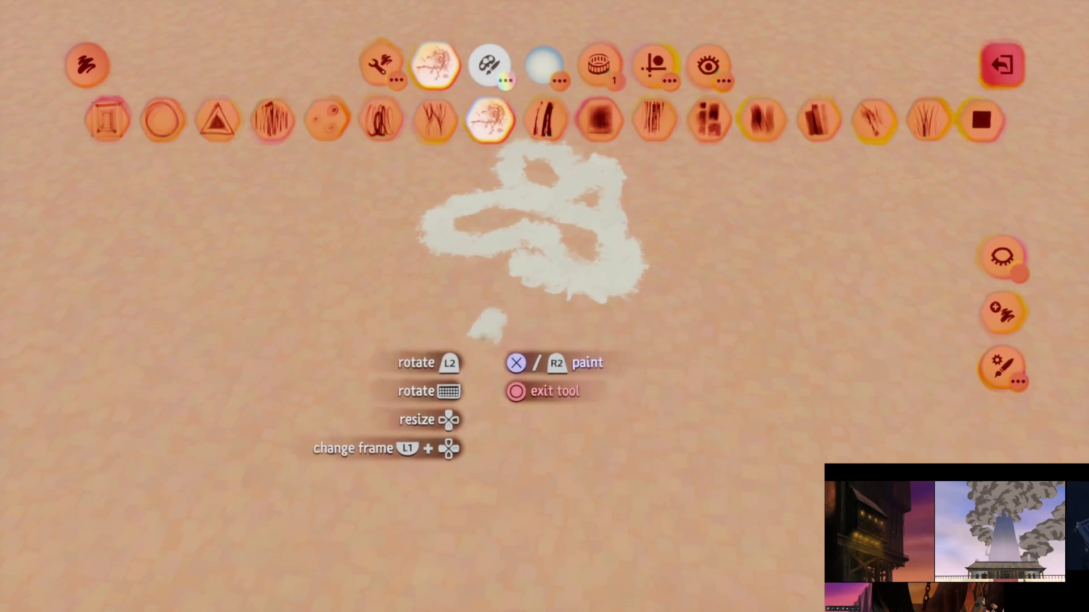
Step: Paint several white cloud strokes over the deck floor, undoing one stray loop at upper right
mouse_move(414, 300)
mouse_down()
mouse_move(541, 399)
mouse_move(522, 438)
mouse_move(609, 417)
mouse_move(677, 286)
mouse_move(663, 244)
mouse_up()
mouse_move(656, 196)
mouse_down()
mouse_move(720, 228)
mouse_move(604, 225)
mouse_up()
key(ctrl+z)
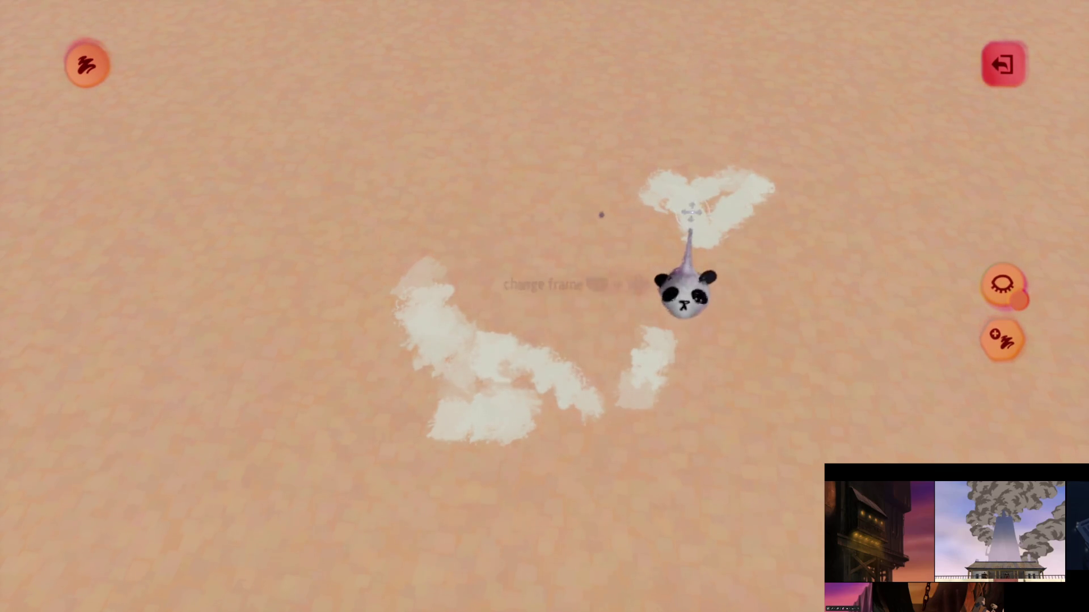
mouse_move(698, 210)
mouse_down()
mouse_move(678, 162)
mouse_move(643, 179)
mouse_up()
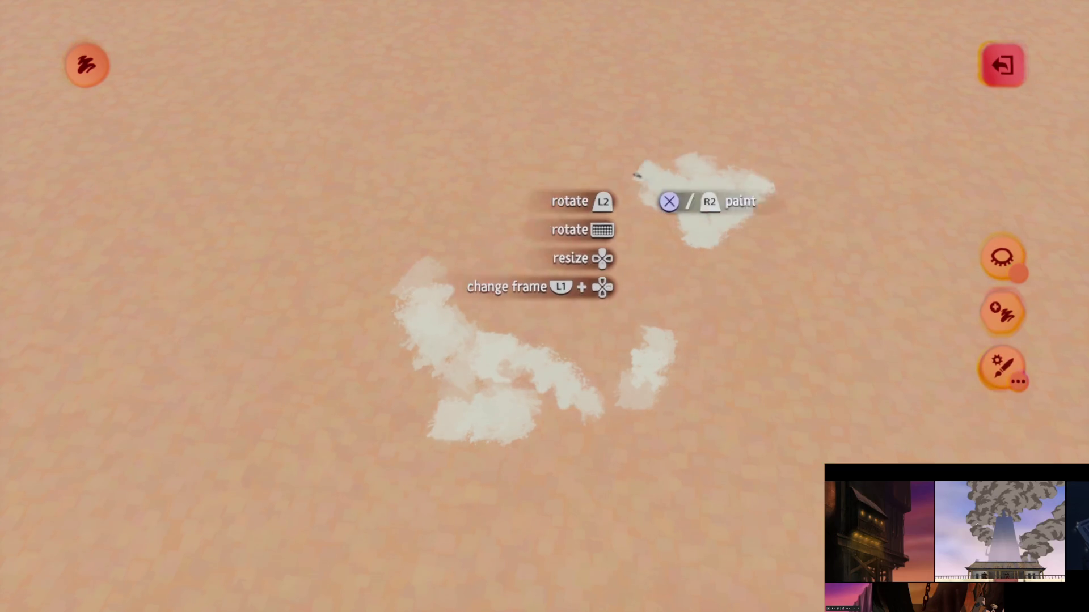
mouse_move(600, 243)
mouse_down()
mouse_move(485, 146)
mouse_move(383, 142)
mouse_move(519, 150)
mouse_move(484, 176)
mouse_move(426, 172)
mouse_up()
mouse_move(476, 136)
mouse_down()
mouse_move(469, 143)
mouse_move(618, 94)
mouse_move(643, 136)
mouse_move(608, 100)
mouse_move(576, 266)
mouse_move(489, 286)
mouse_move(460, 406)
mouse_move(375, 338)
mouse_move(400, 417)
mouse_move(713, 448)
mouse_move(727, 318)
mouse_move(786, 316)
mouse_move(842, 368)
mouse_move(809, 248)
mouse_up()
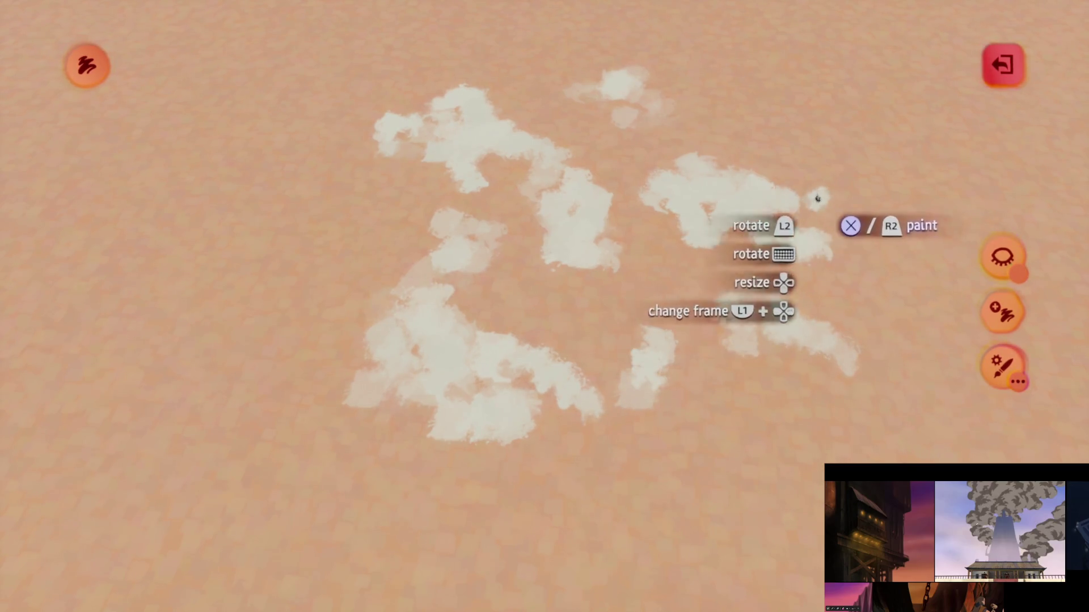
mouse_move(383, 223)
mouse_down()
mouse_move(385, 232)
mouse_move(337, 220)
mouse_move(321, 318)
mouse_move(587, 295)
mouse_up()
key(Escape)
click(582, 340)
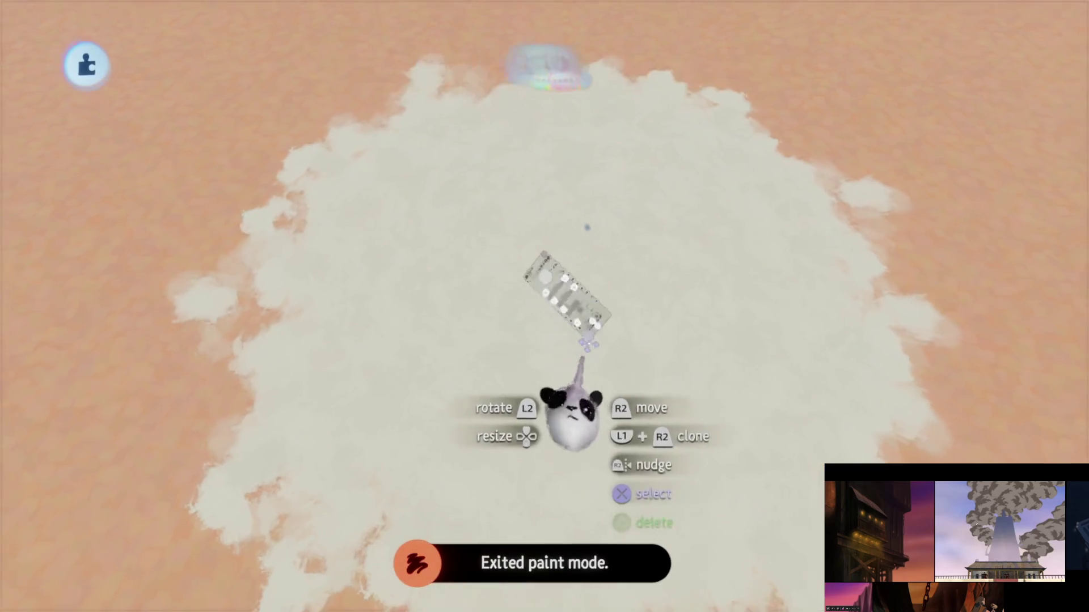
Step: Raise duplicates spread from 20% to 35%, then set gem to 100% and shininess to -100%
click(675, 104)
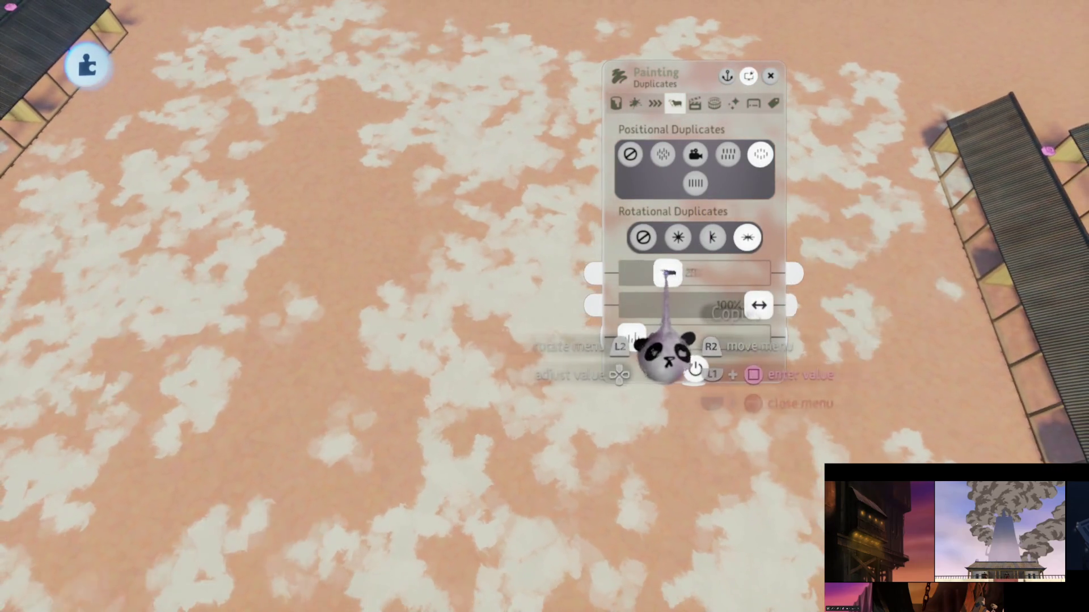
drag(657, 273, 676, 273)
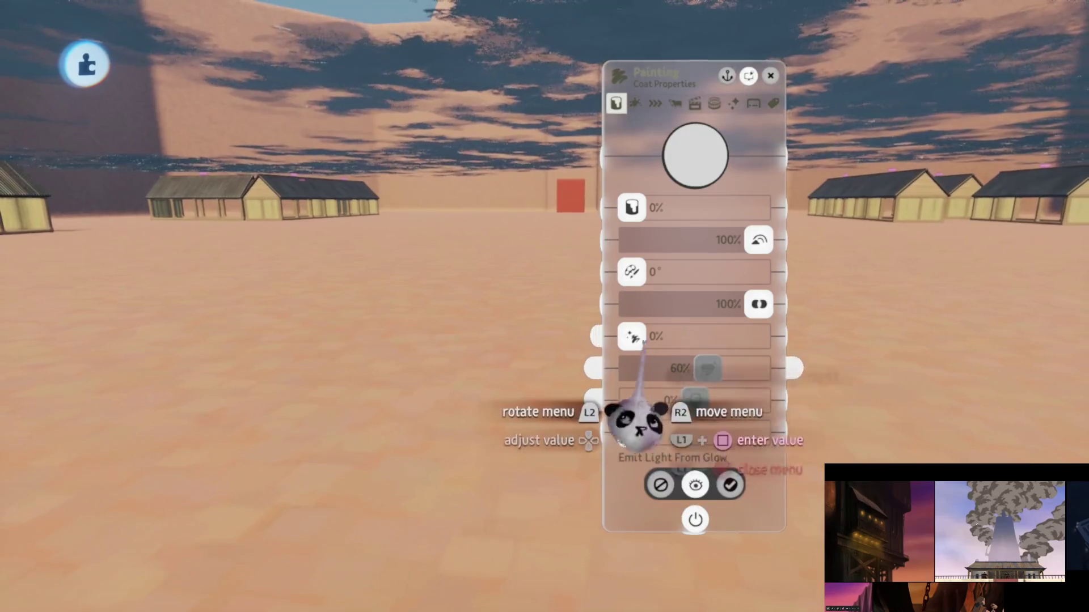
drag(754, 448, 584, 471)
mouse_move(652, 456)
mouse_down()
mouse_move(850, 437)
mouse_move(510, 477)
mouse_up()
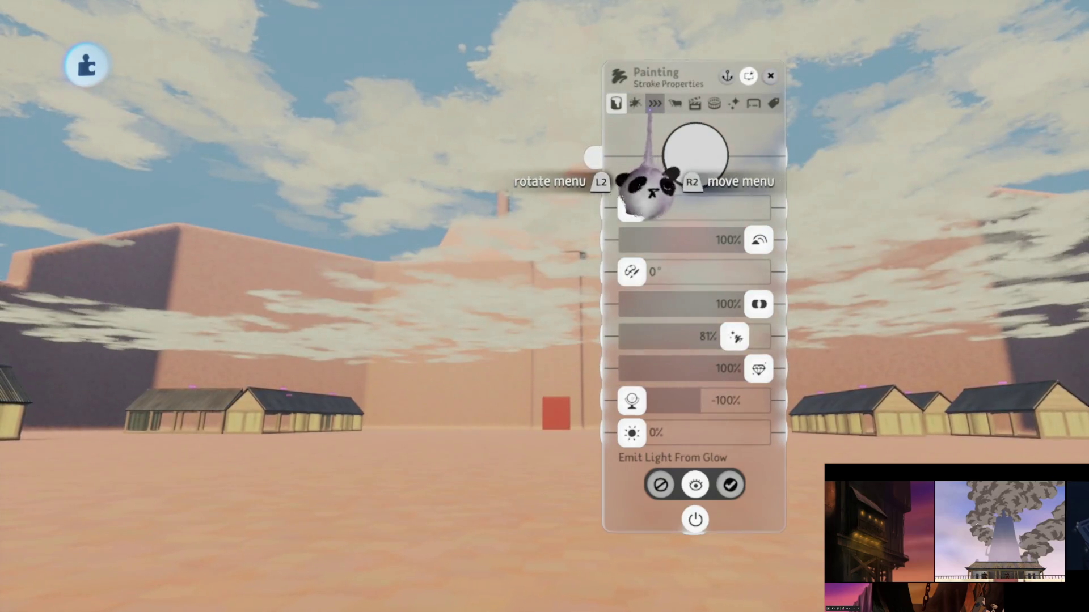
Step: Raise the second fleck value and the fourth to 200%, then add a slight Wave effect
click(635, 103)
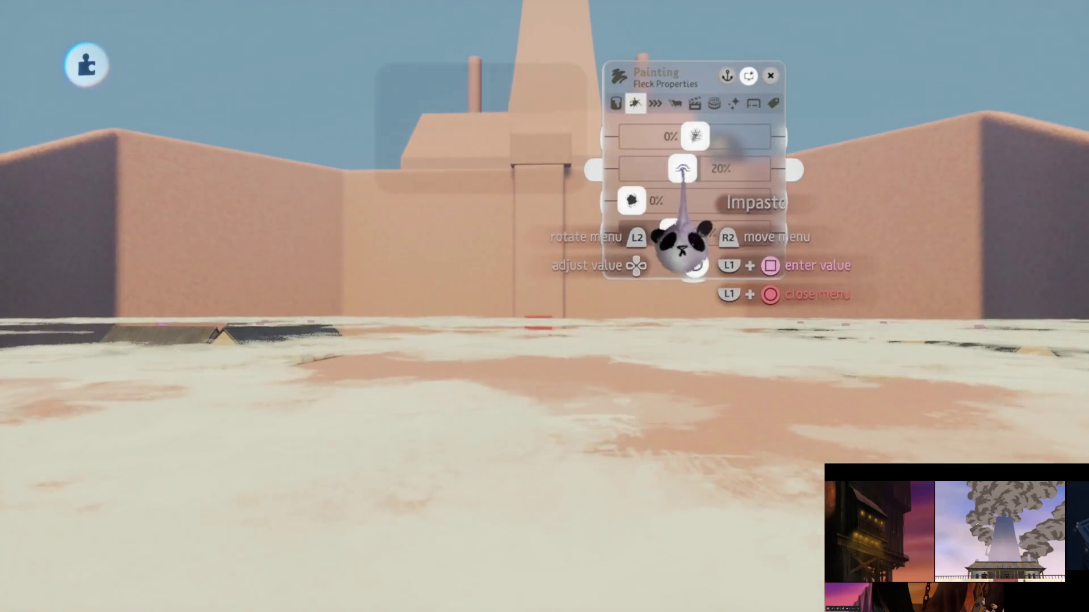
mouse_move(682, 243)
mouse_down()
mouse_move(709, 238)
mouse_move(697, 214)
mouse_move(810, 208)
mouse_up()
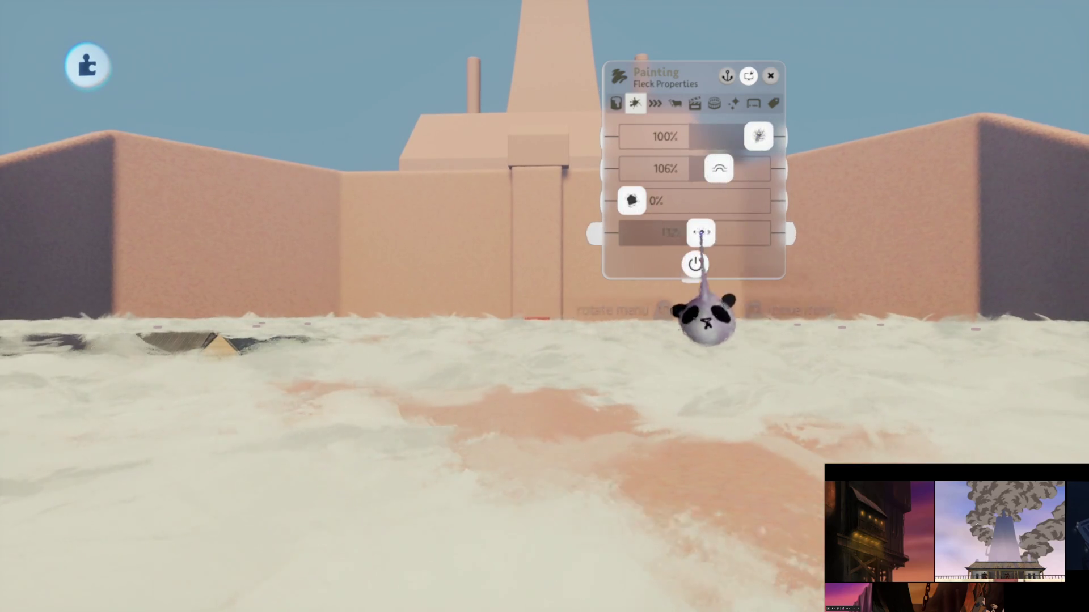
drag(700, 321, 822, 303)
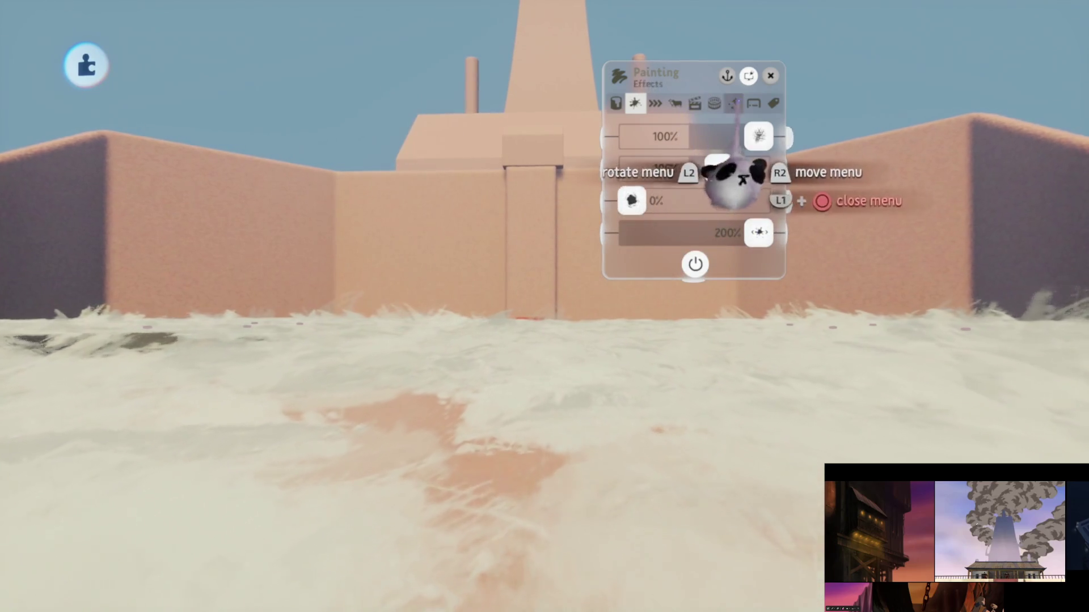
click(734, 103)
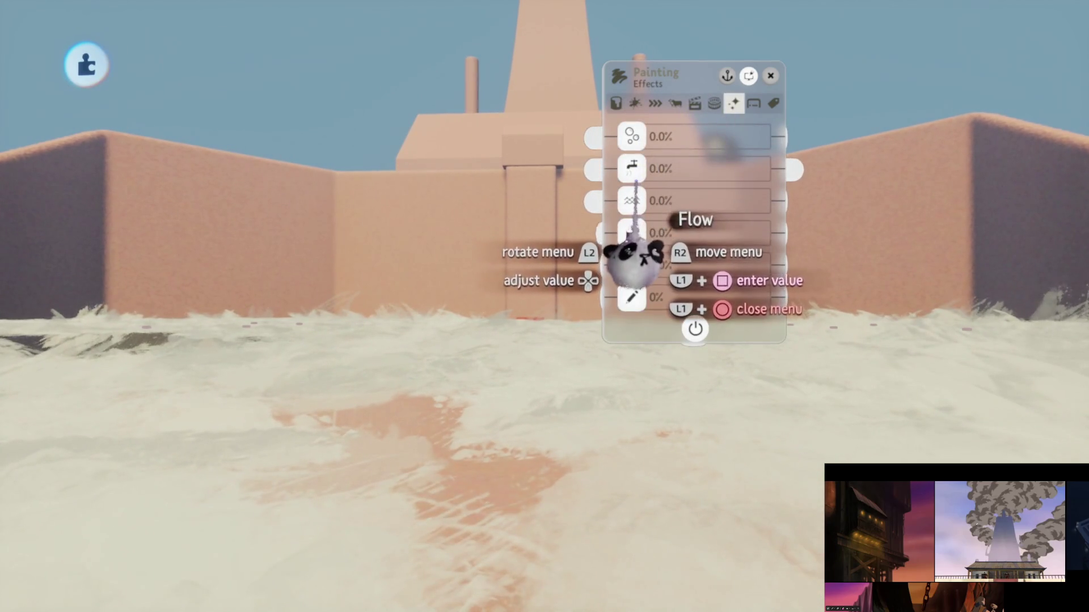
drag(635, 279, 652, 280)
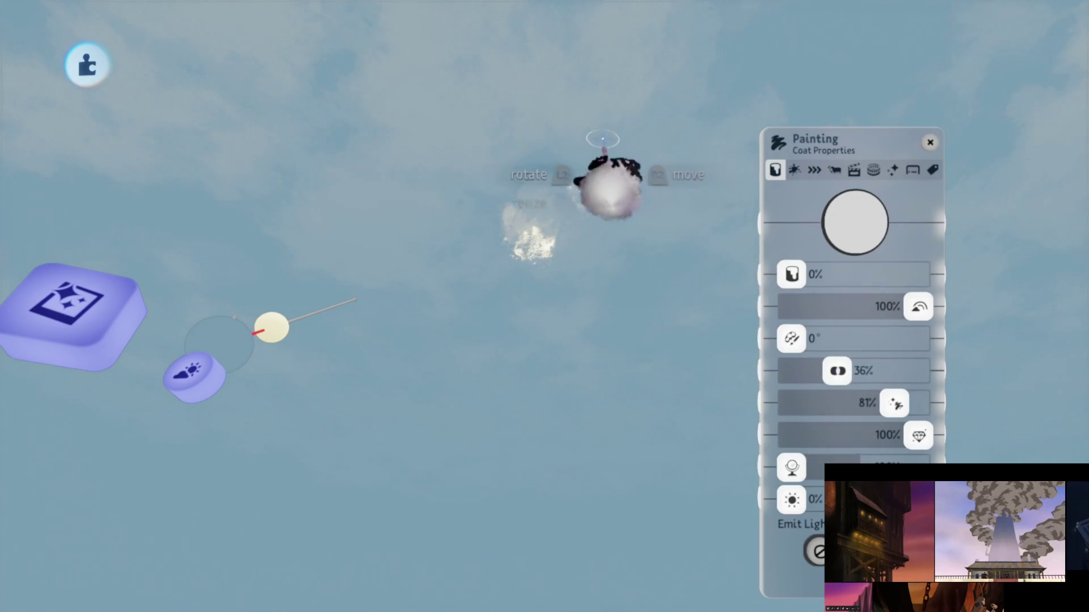
Step: Check the Duplicates tab, then drag the coat opacity down to 36% and close the painting menu
click(832, 169)
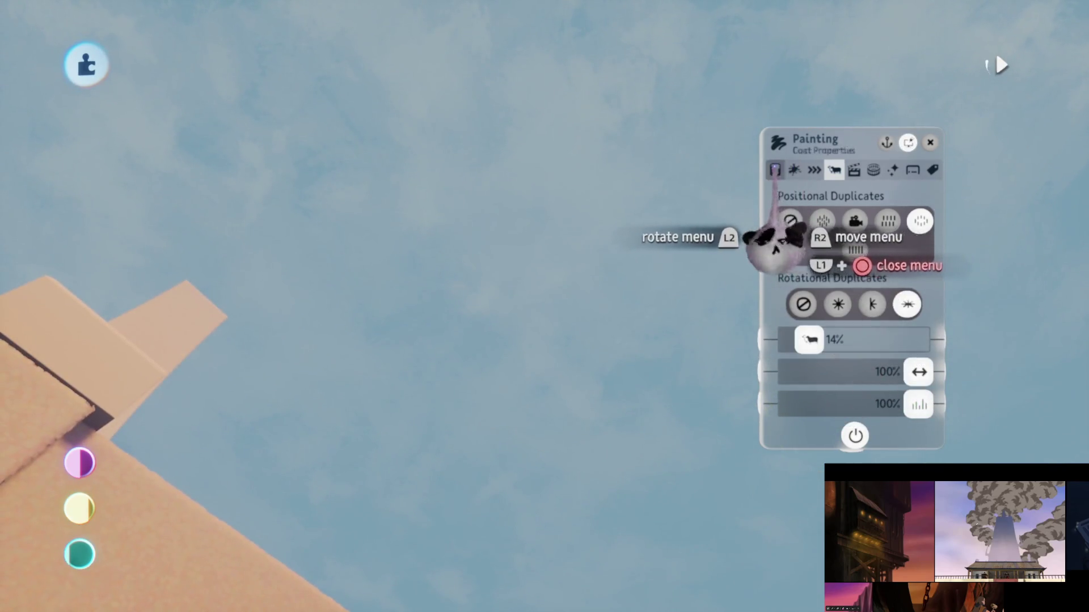
click(775, 170)
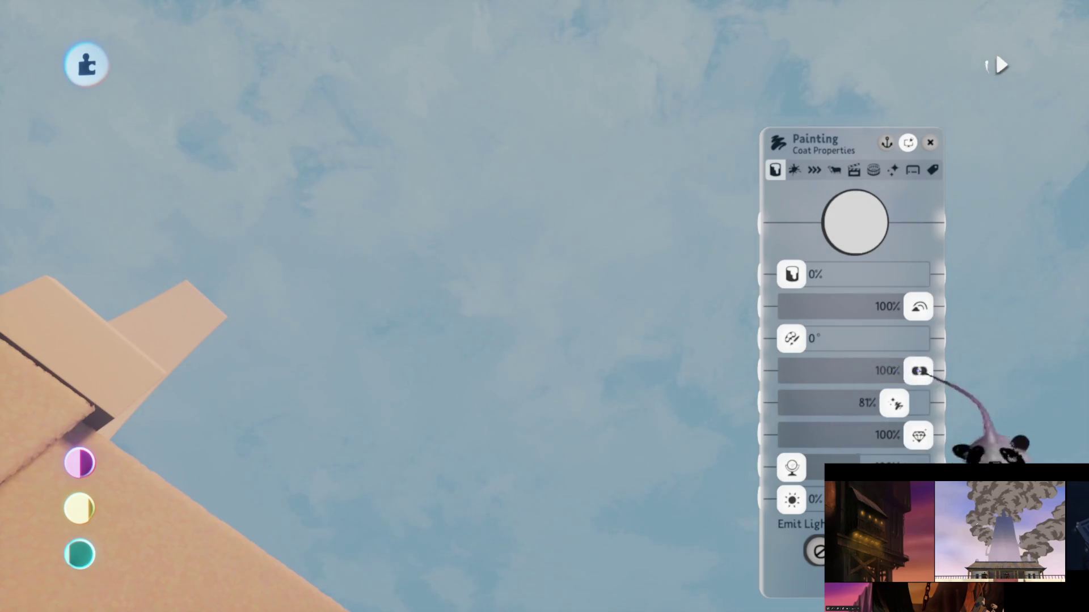
drag(907, 370, 837, 371)
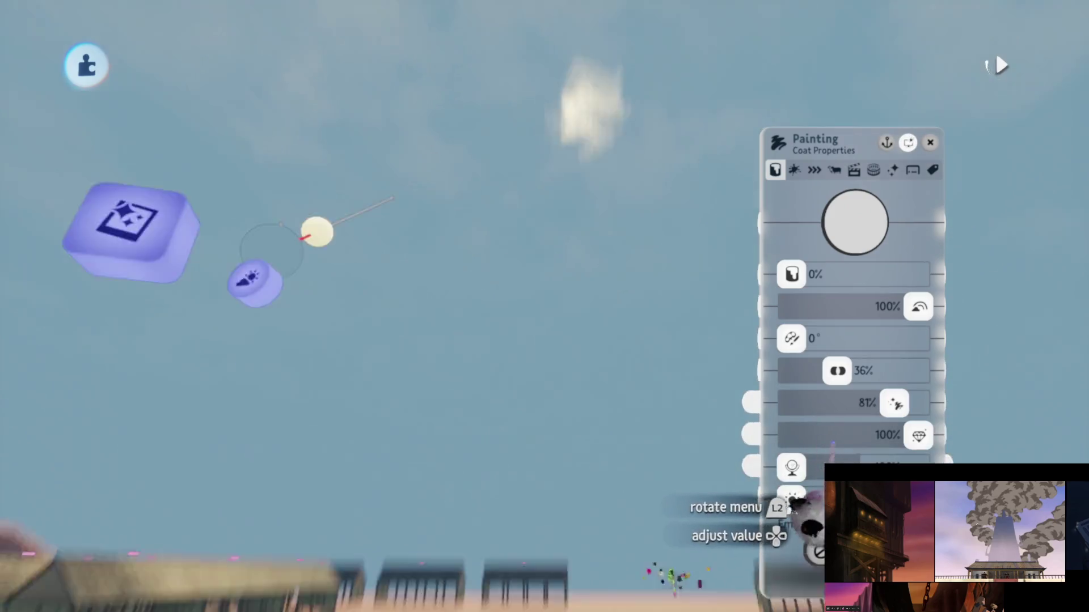
key(Escape)
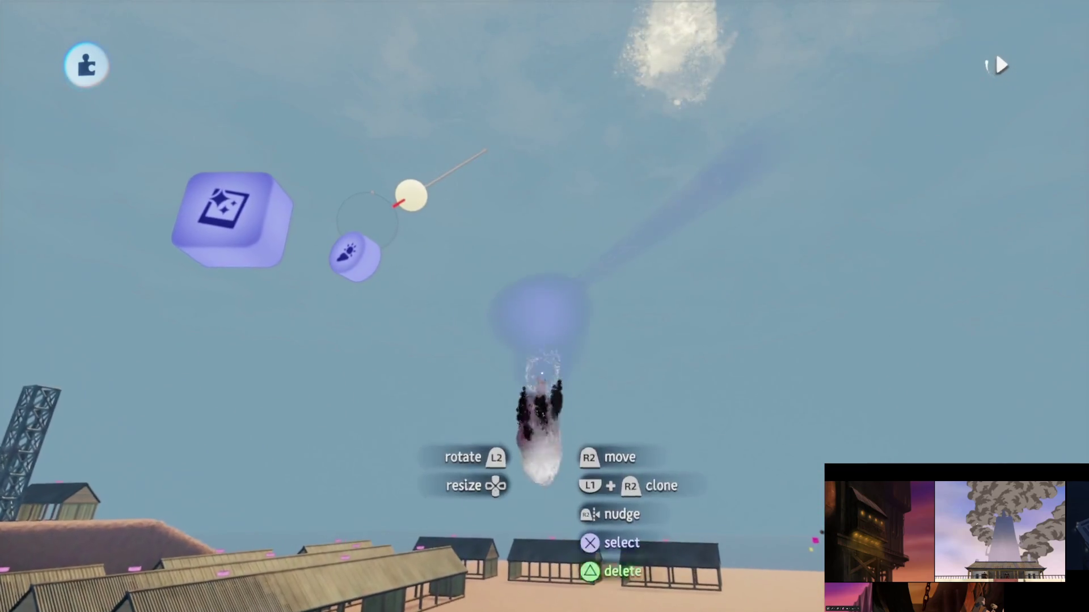
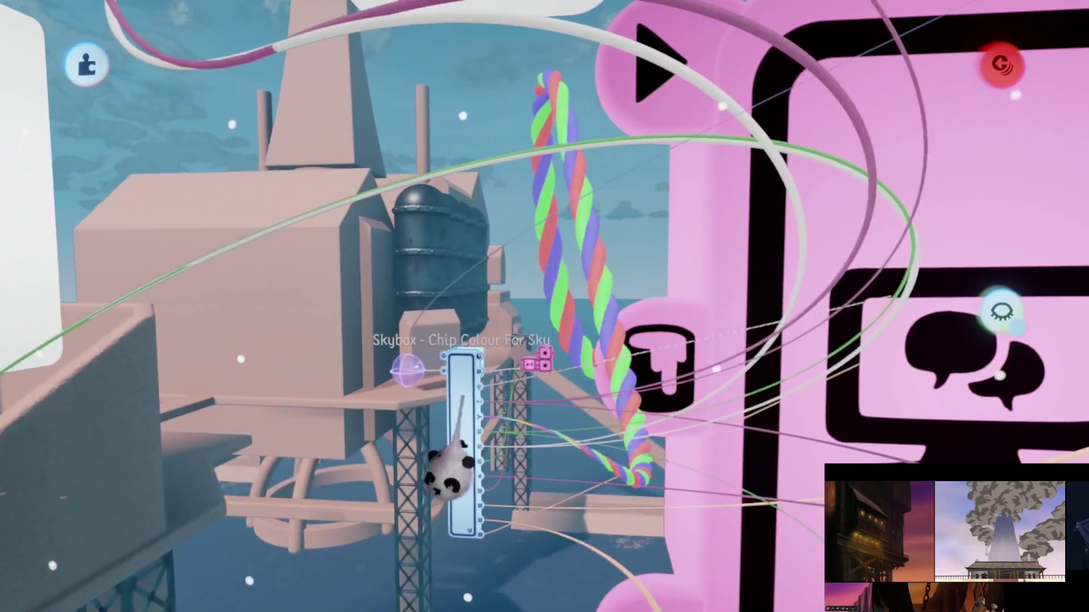
Step: Inspect the Skybox colour settings, then briefly test-play the scene and return to editing
click(462, 400)
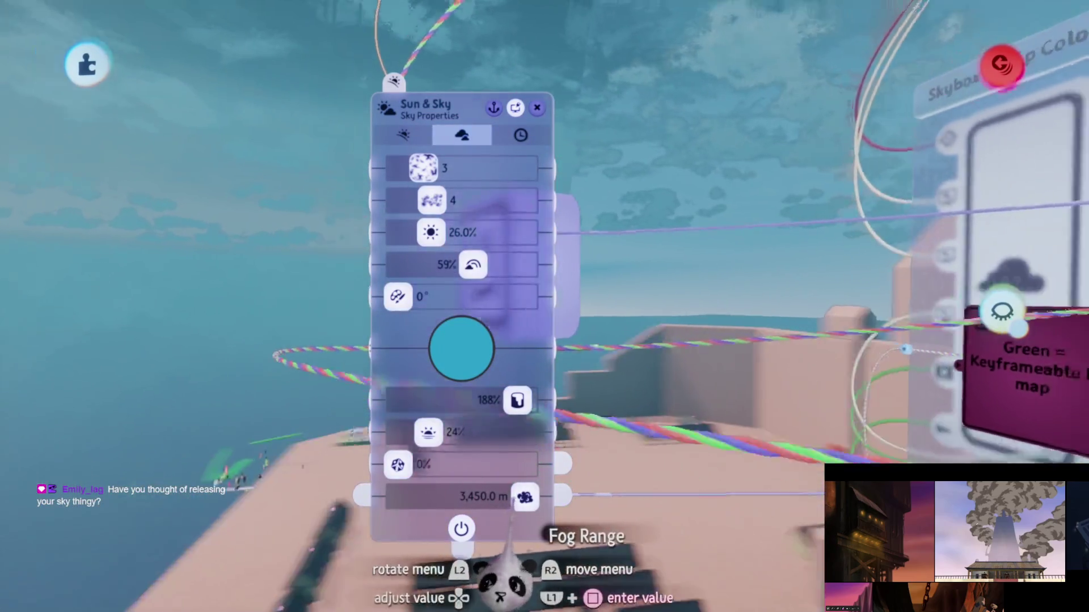
key(Escape)
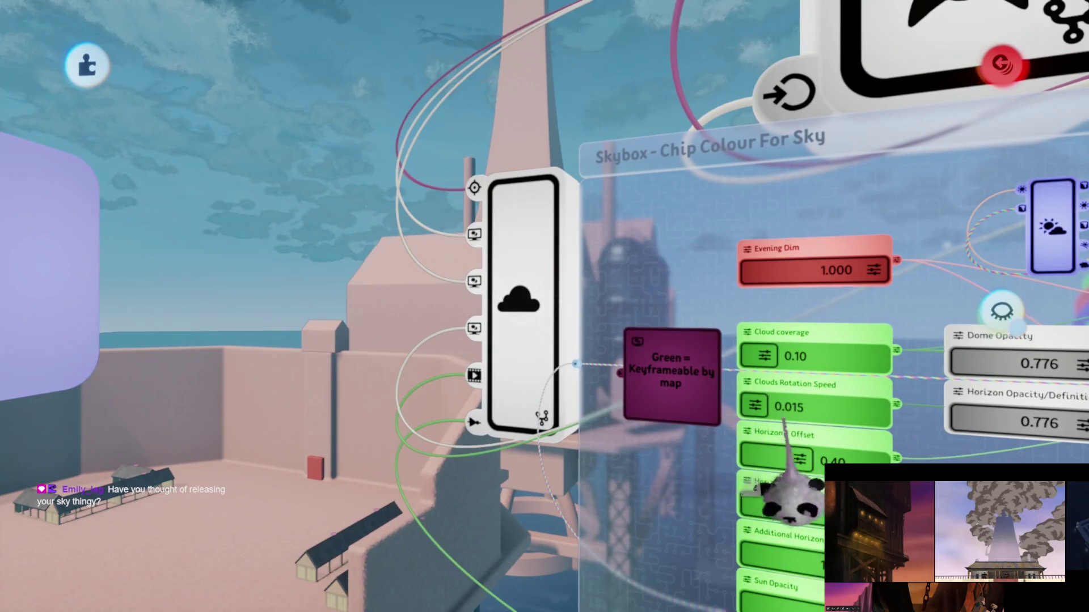
key(Escape)
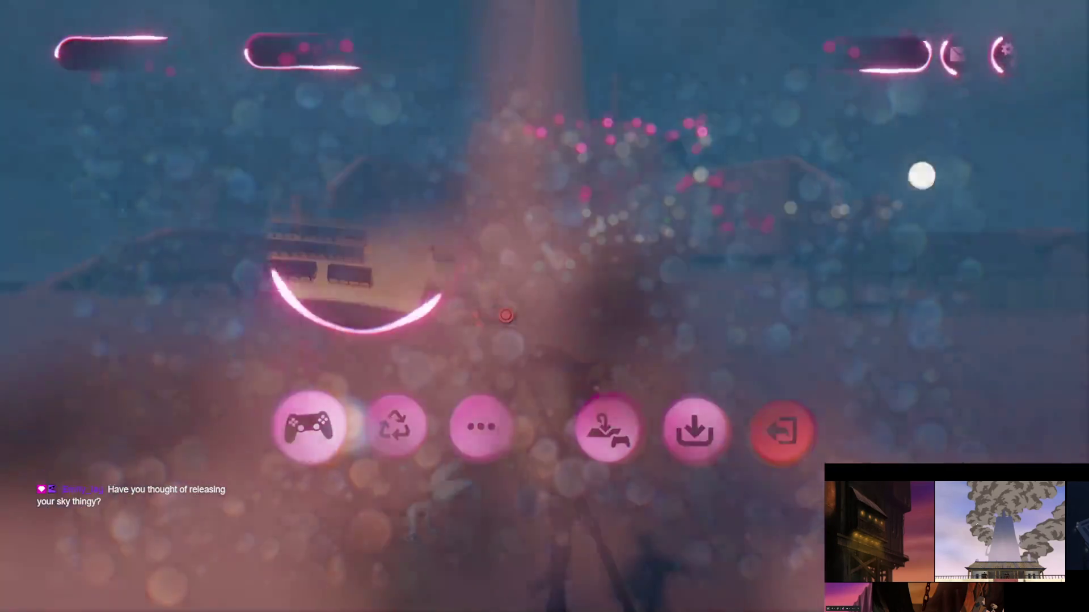
key(Escape)
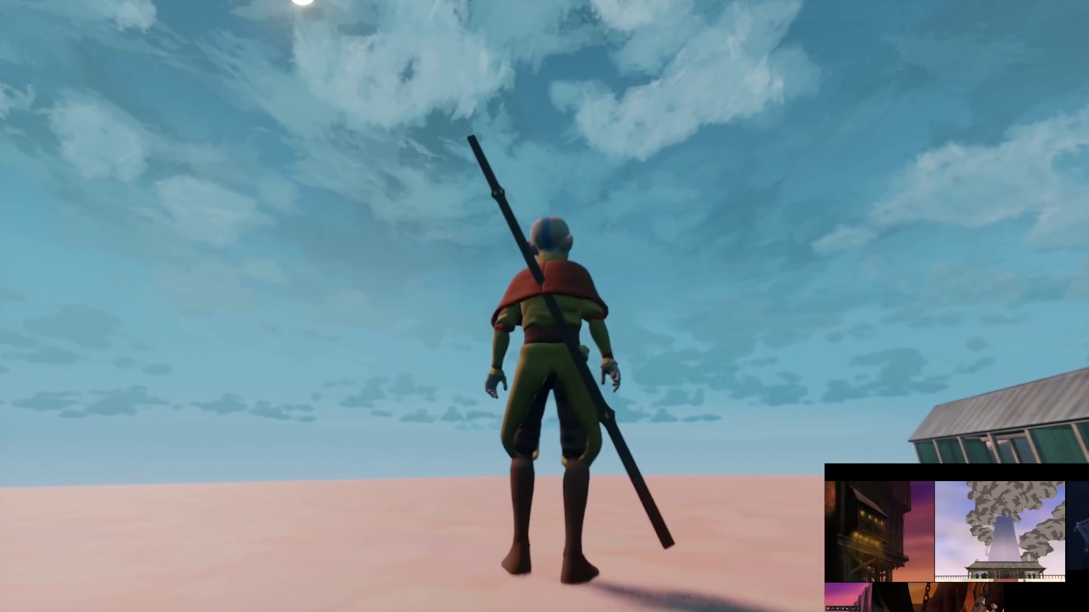
key(Escape)
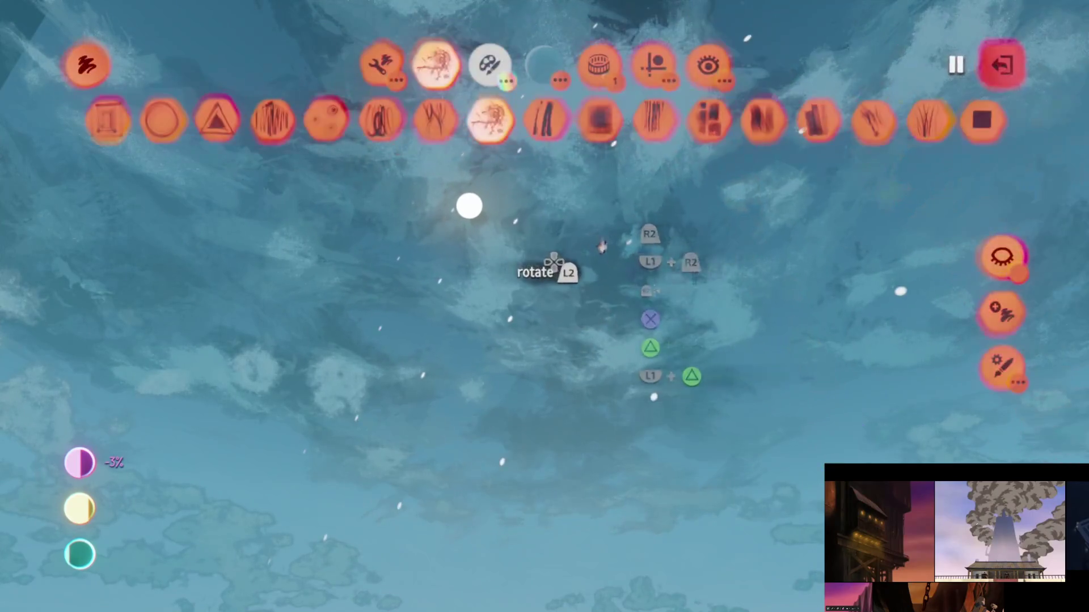
Step: Lower the paint layer opacity from 12% to 7%, delete the dark sky layer, and play the scene
key(Escape)
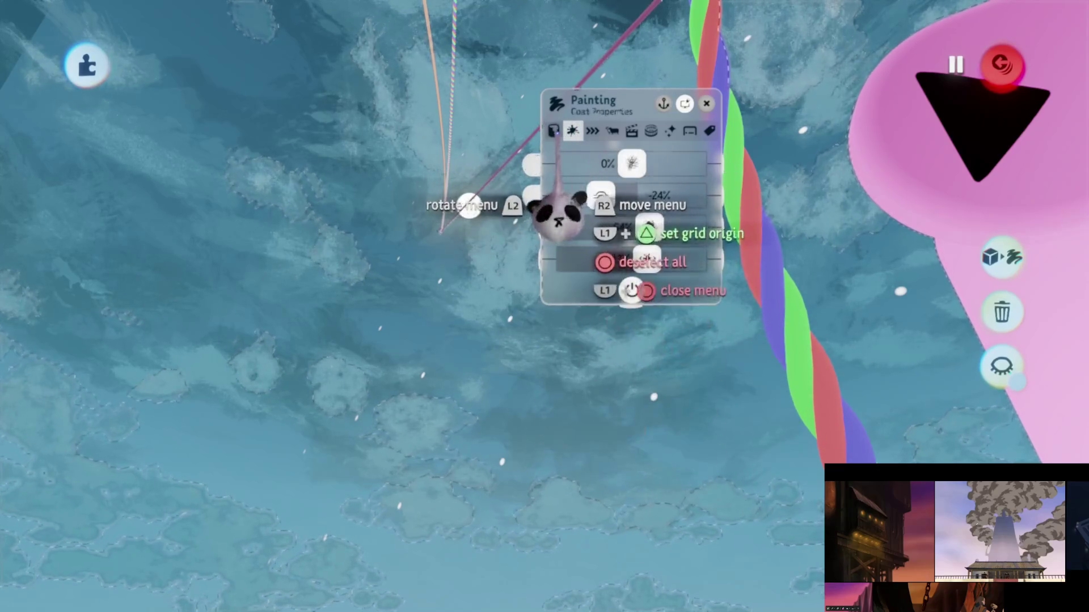
drag(584, 329, 786, 328)
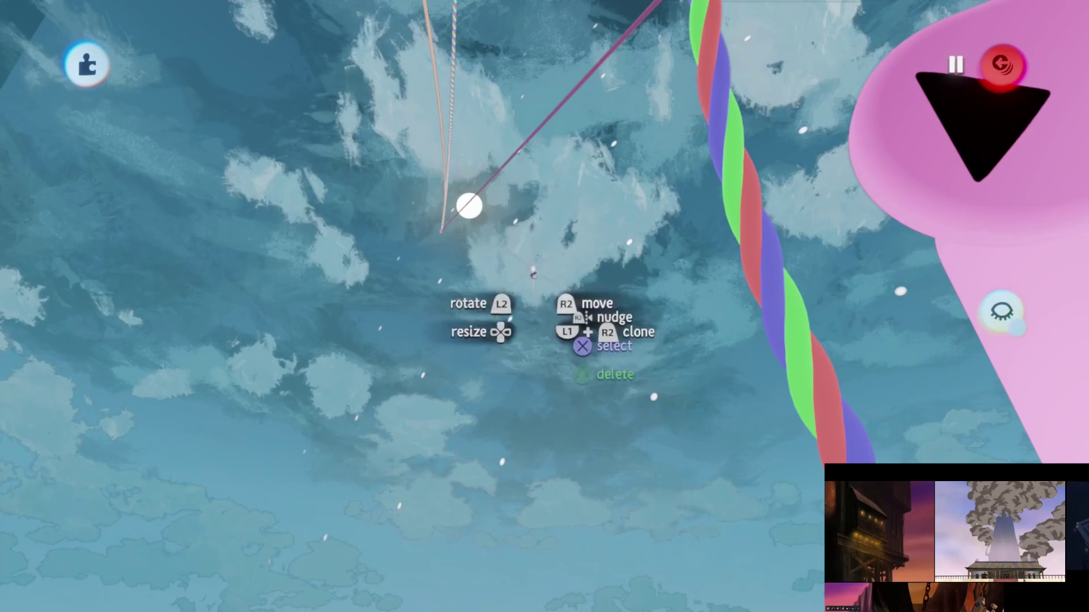
mouse_move(543, 351)
mouse_down()
mouse_move(469, 207)
mouse_move(465, 216)
mouse_move(465, 276)
mouse_move(552, 136)
mouse_move(542, 311)
mouse_move(454, 430)
mouse_move(490, 344)
mouse_move(464, 274)
mouse_up()
key(Delete)
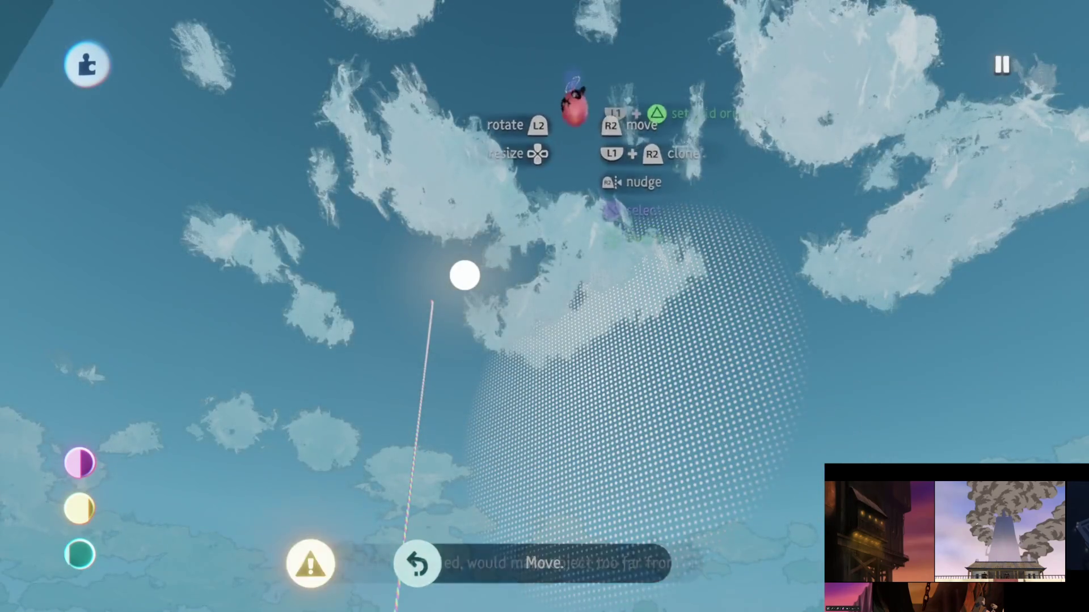
key(Escape)
click(301, 431)
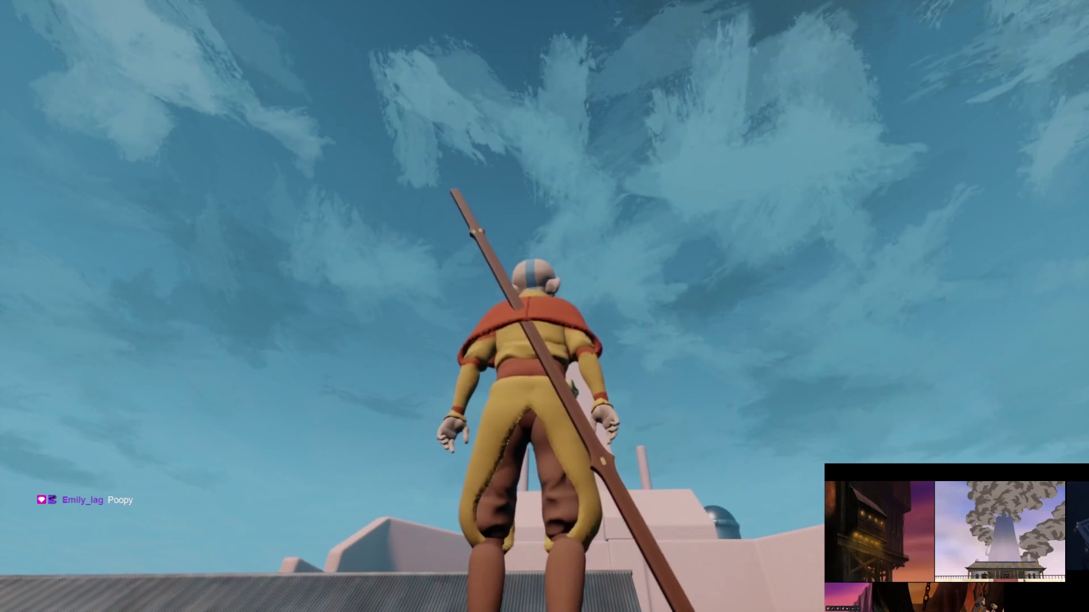
Step: Back in editing, make a first pass at reducing the cloud fleck slider from 200% to 100%
key(Escape)
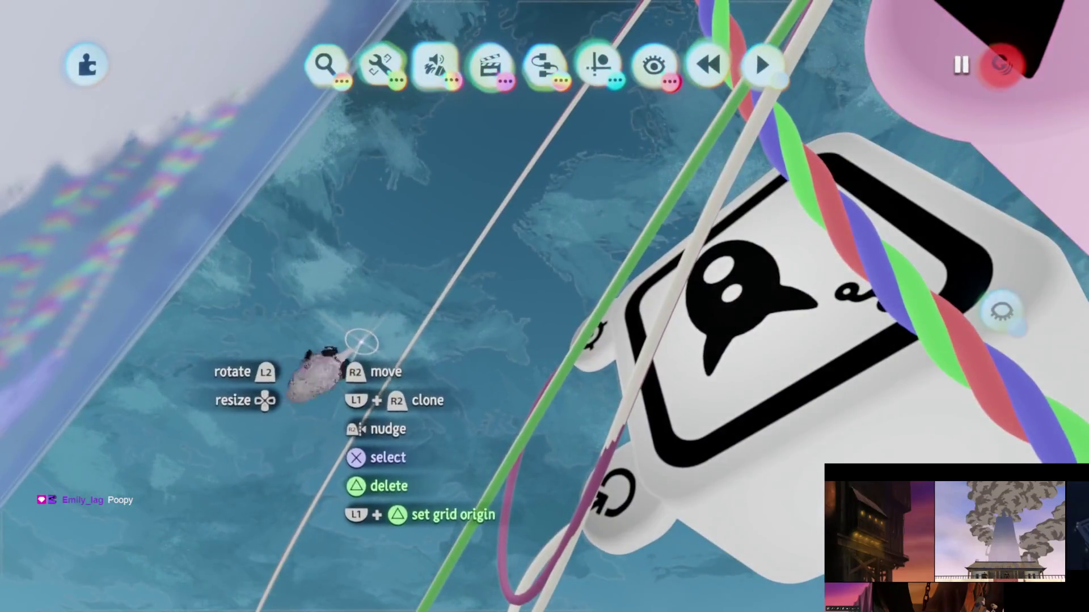
key(Return)
key(Escape)
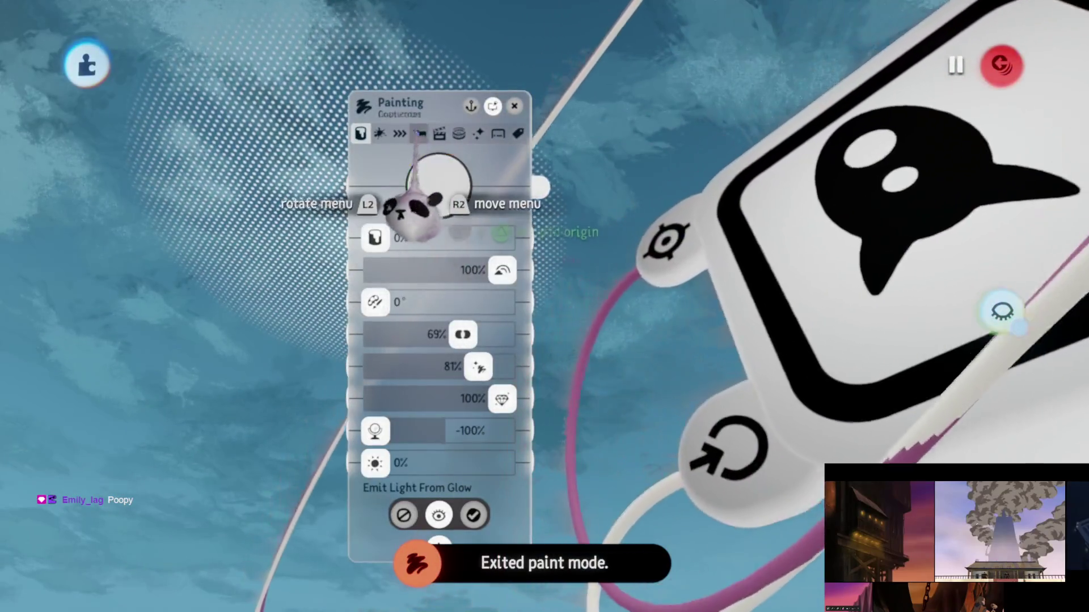
drag(499, 263, 417, 263)
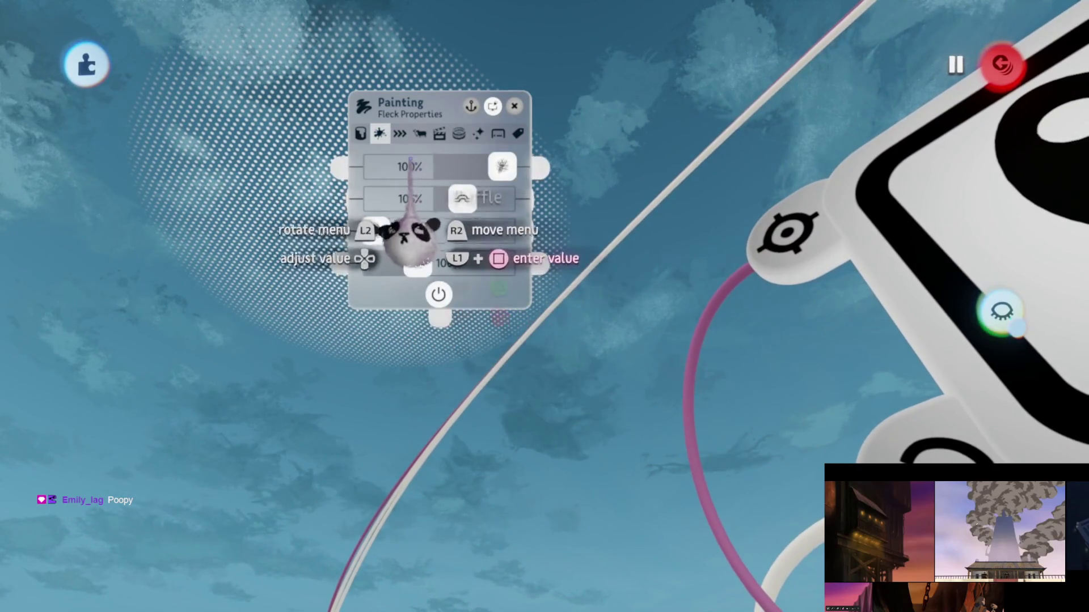
key(Left)
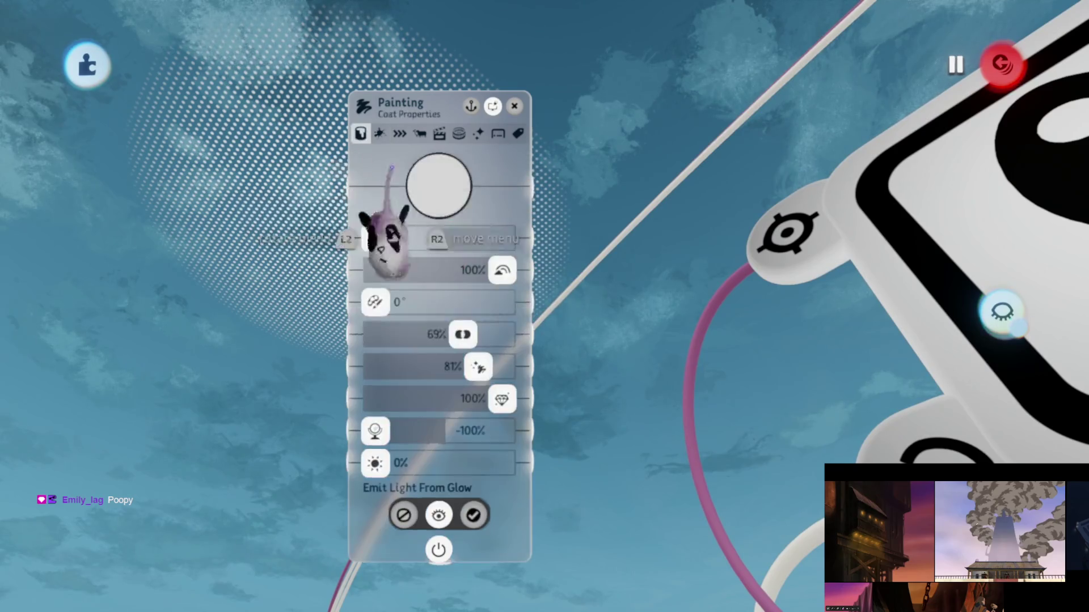
key(Escape)
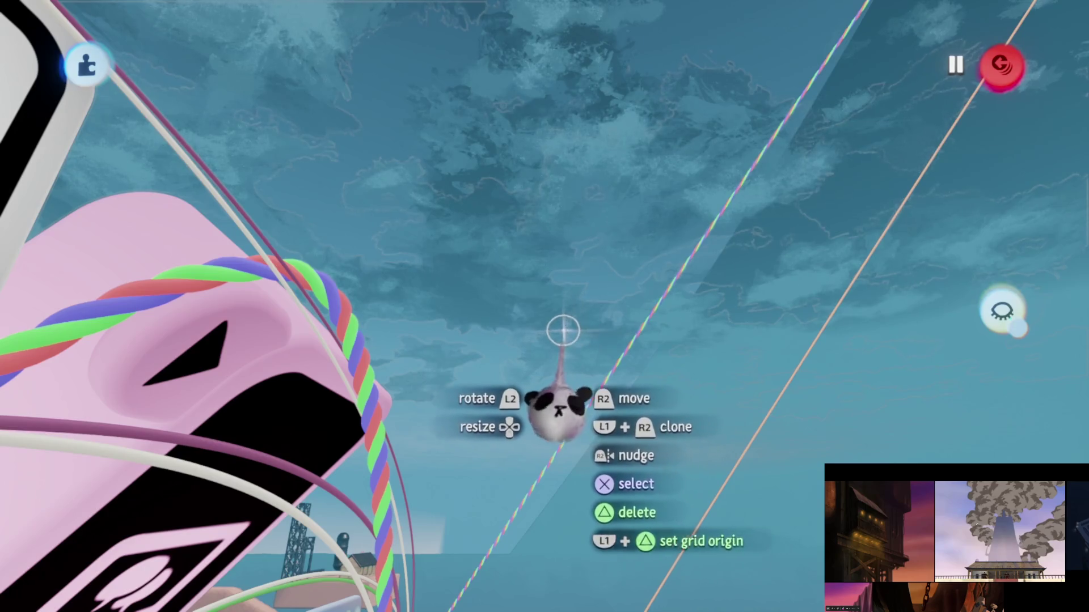
key(Escape)
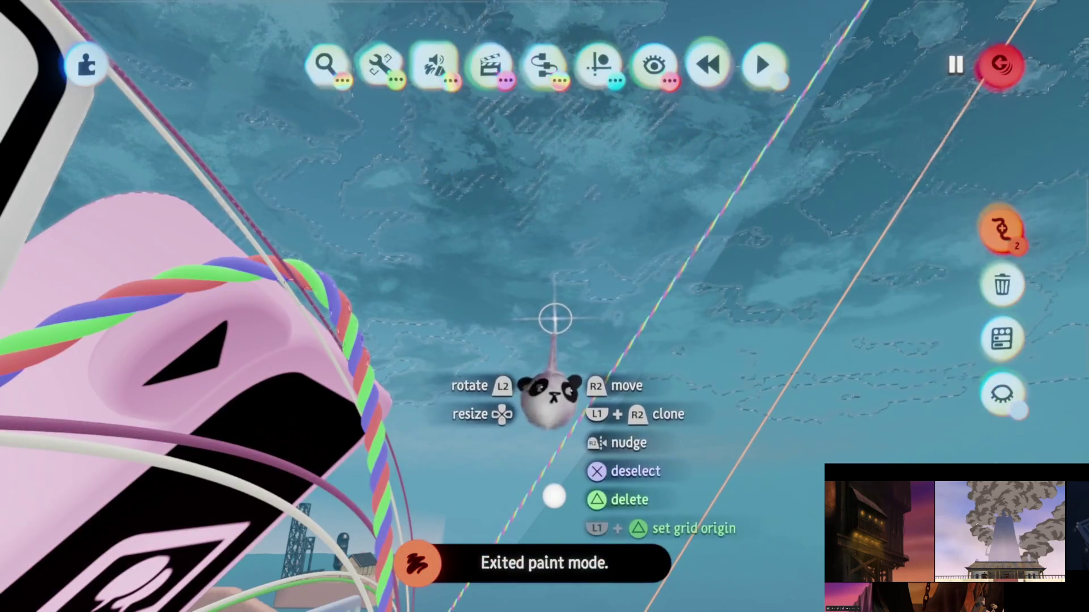
Step: Set cloud fleck stretch to 100% and the third fleck setting to 26%, and lower coat from 69%
click(651, 389)
click(328, 123)
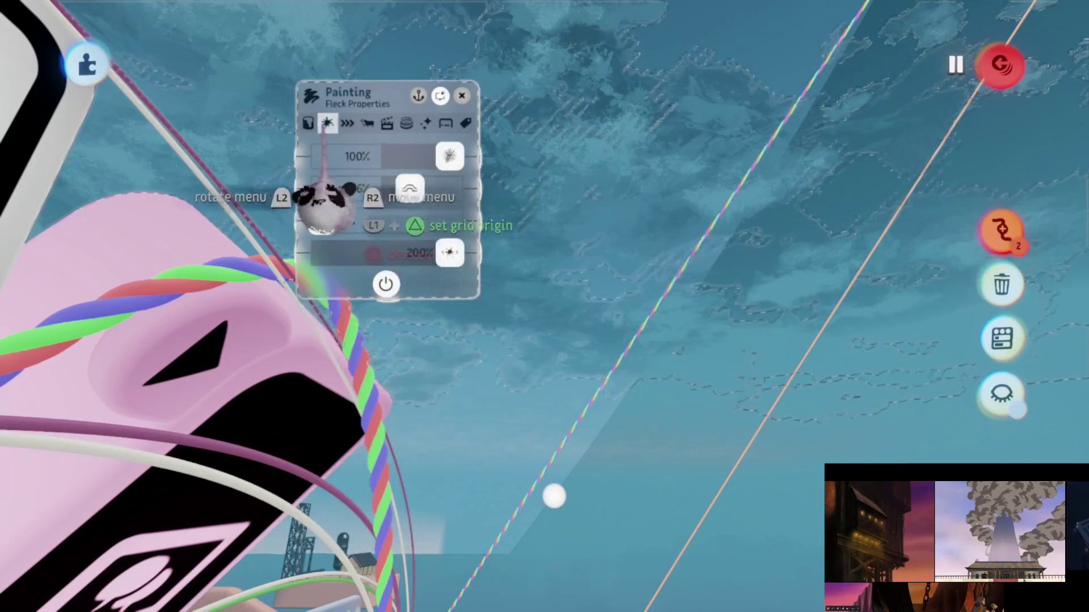
drag(449, 252, 412, 252)
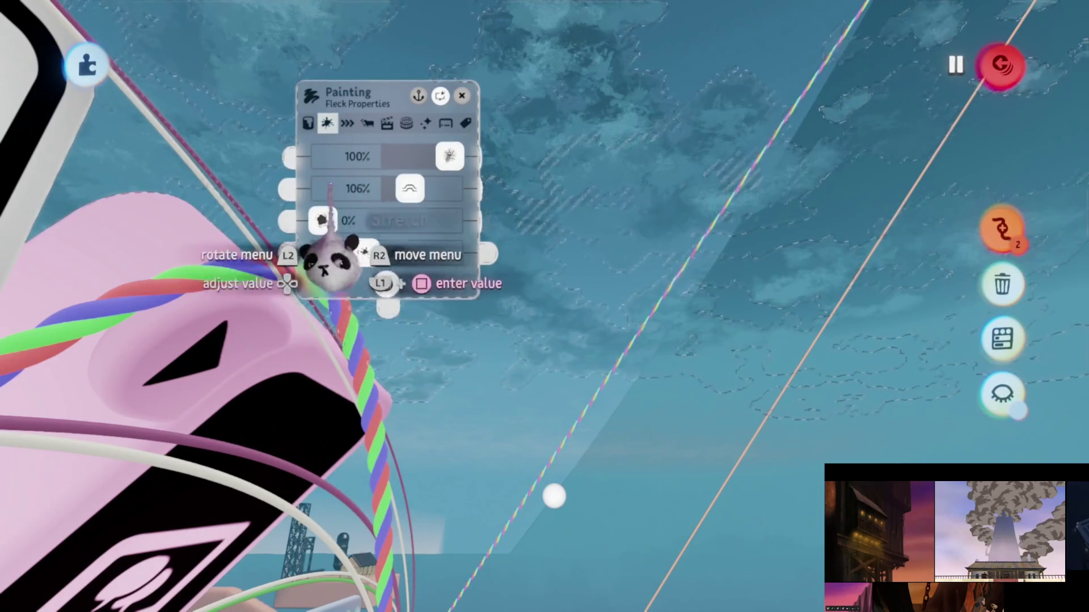
drag(321, 220, 356, 221)
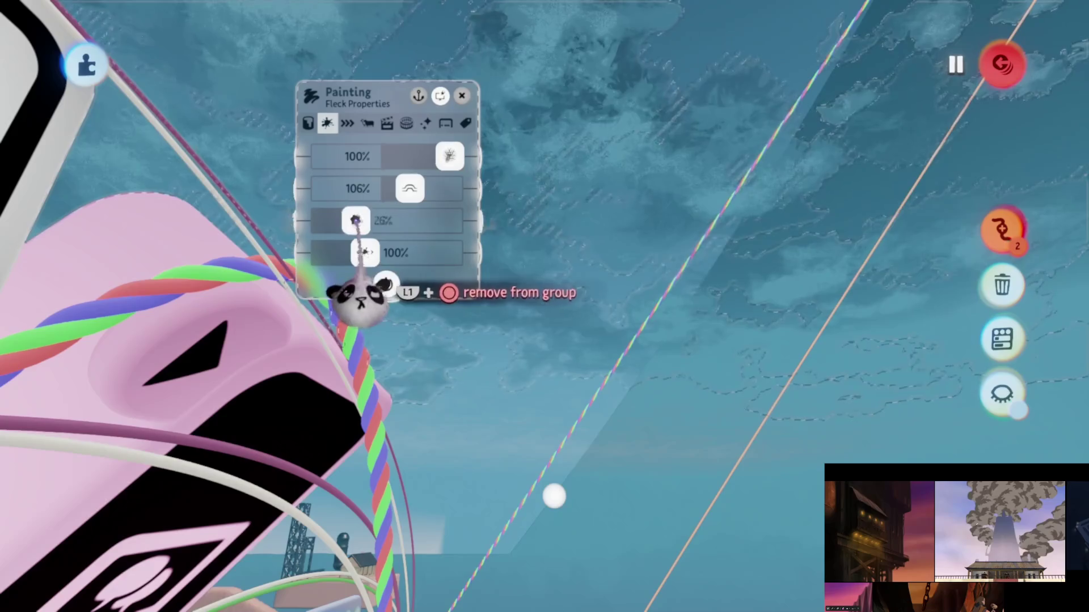
click(308, 123)
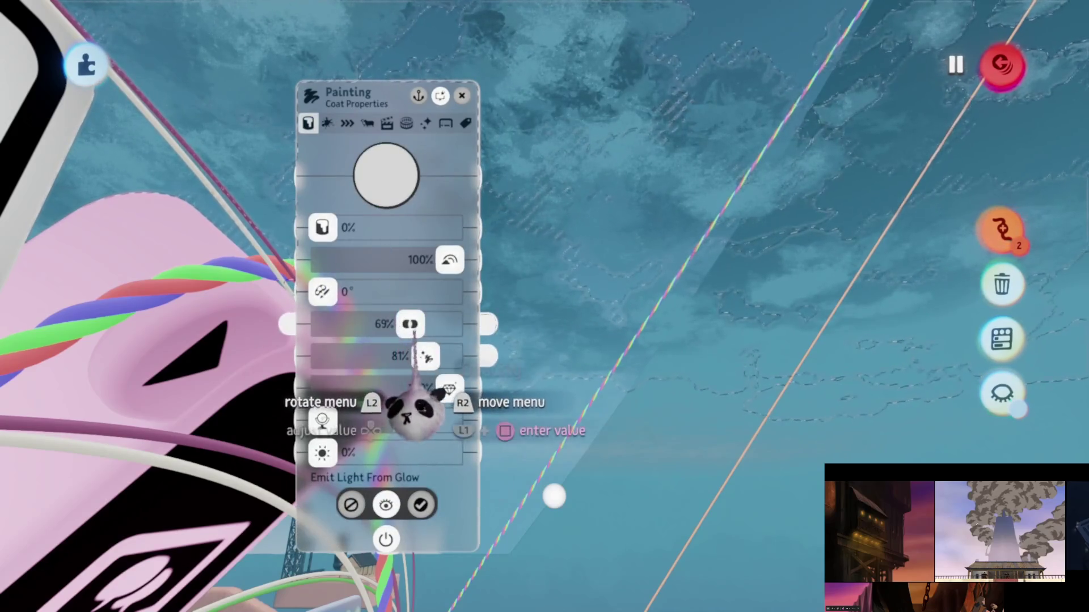
drag(409, 324, 364, 324)
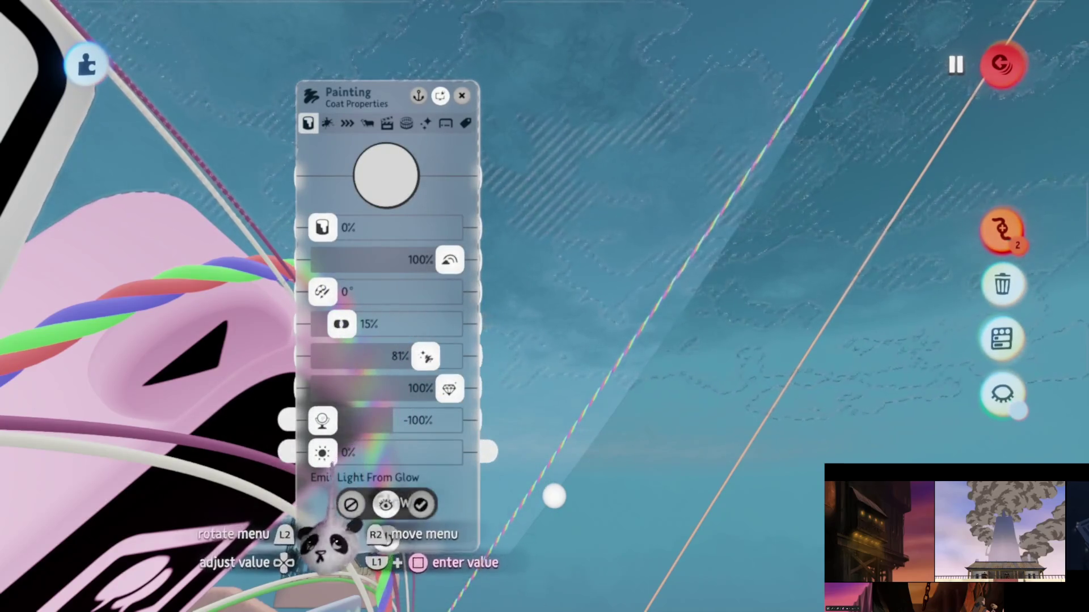
Step: Play the scene to check the clouds around the character, then return to edit mode
key(Escape)
click(306, 430)
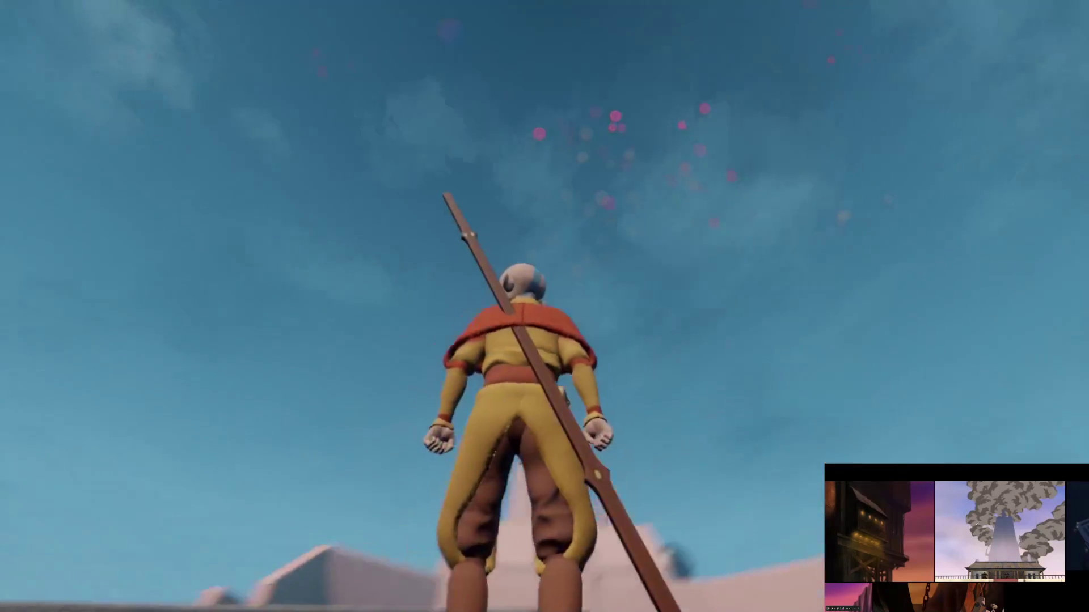
key(w)
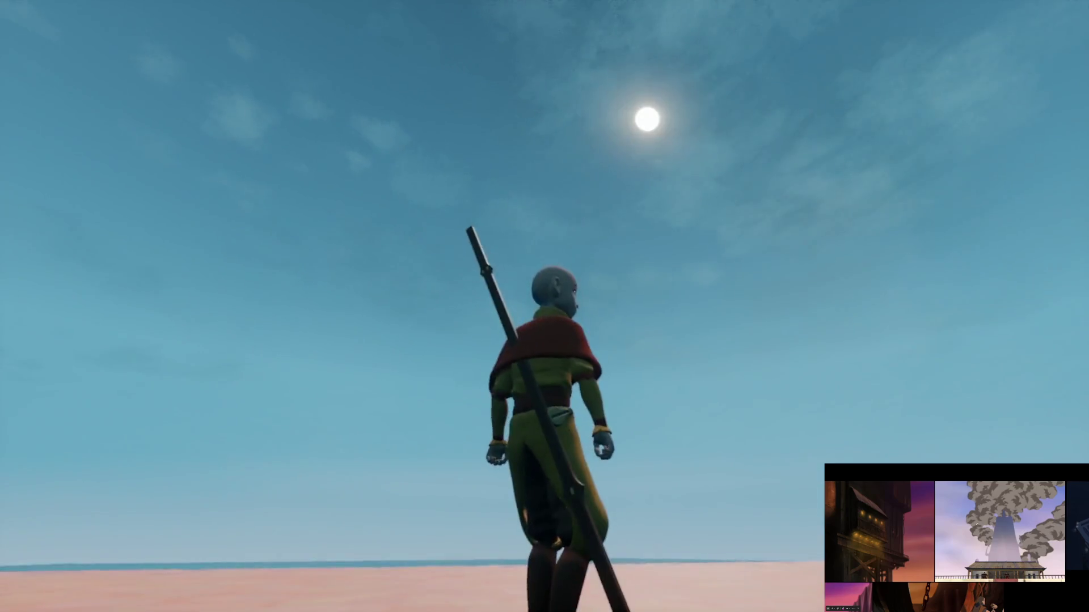
key(Escape)
click(267, 431)
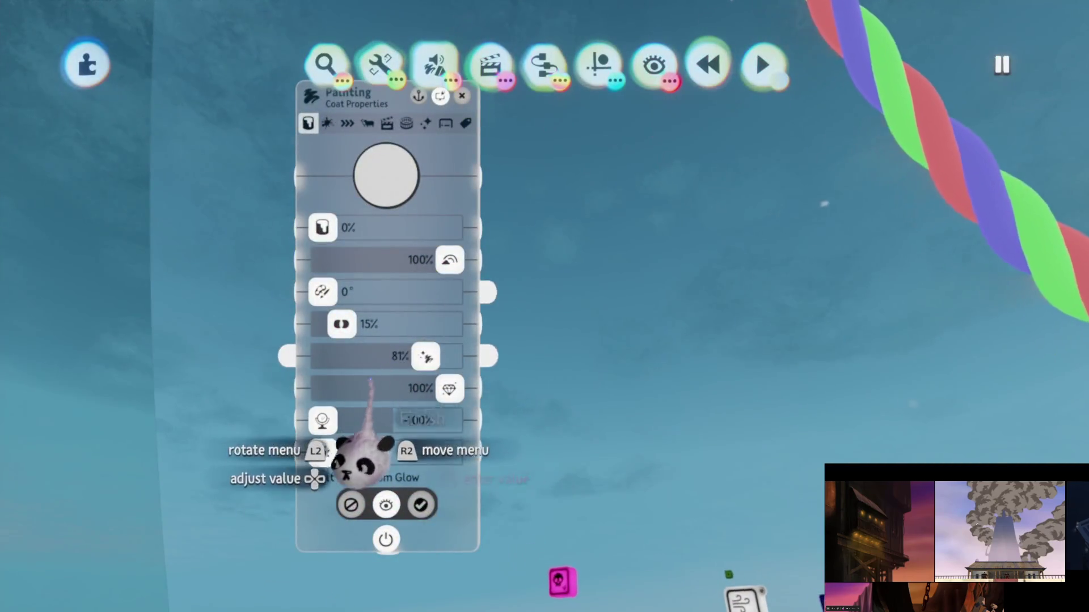
Step: Leave the painting properties and paint mode, then drag the glow amount down from 44%
key(Escape)
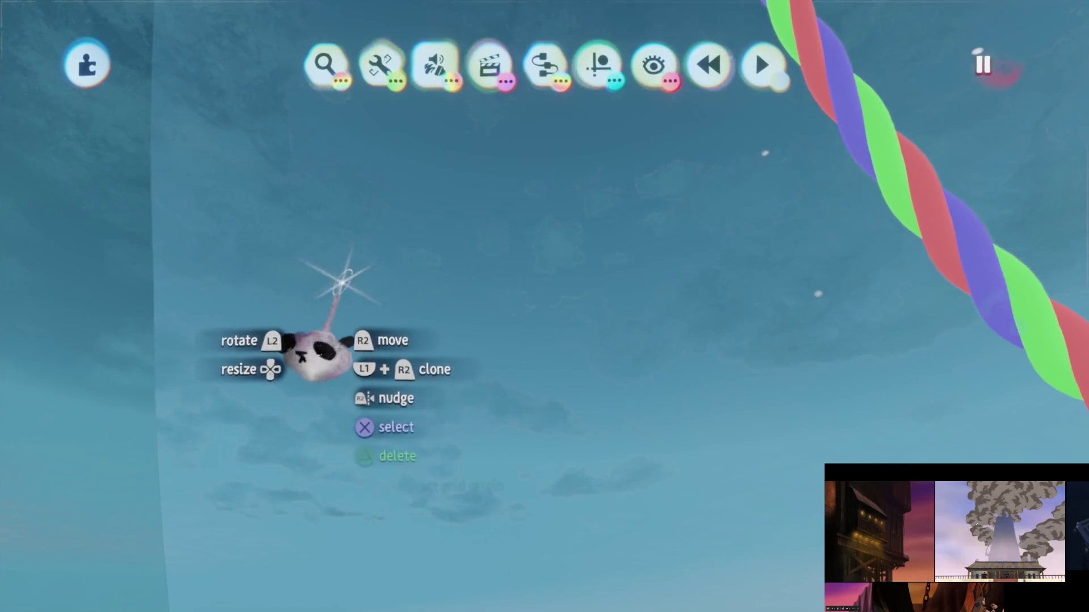
key(Escape)
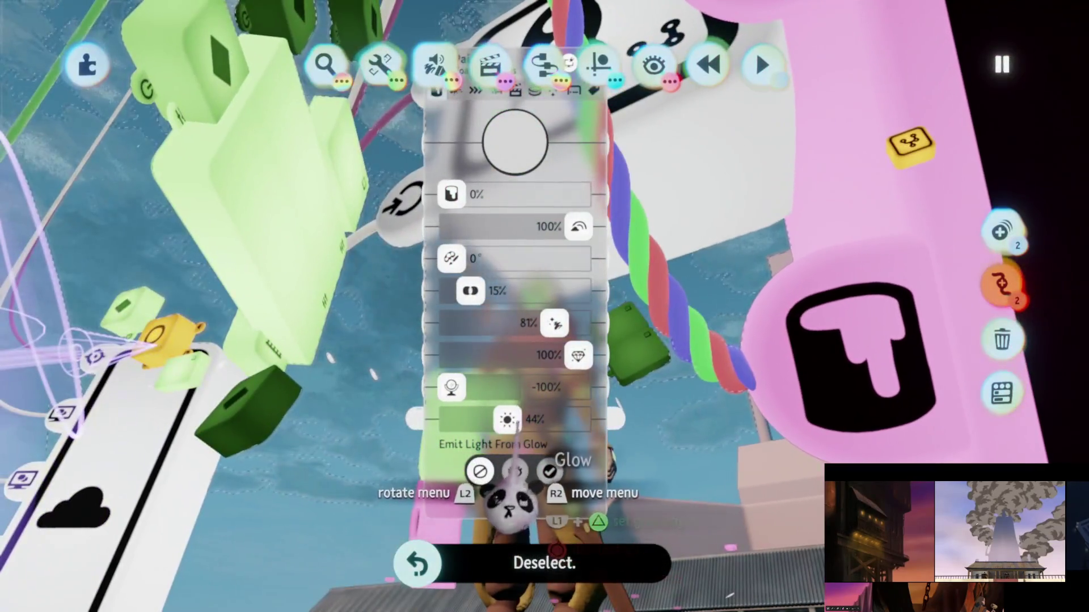
drag(507, 420, 484, 420)
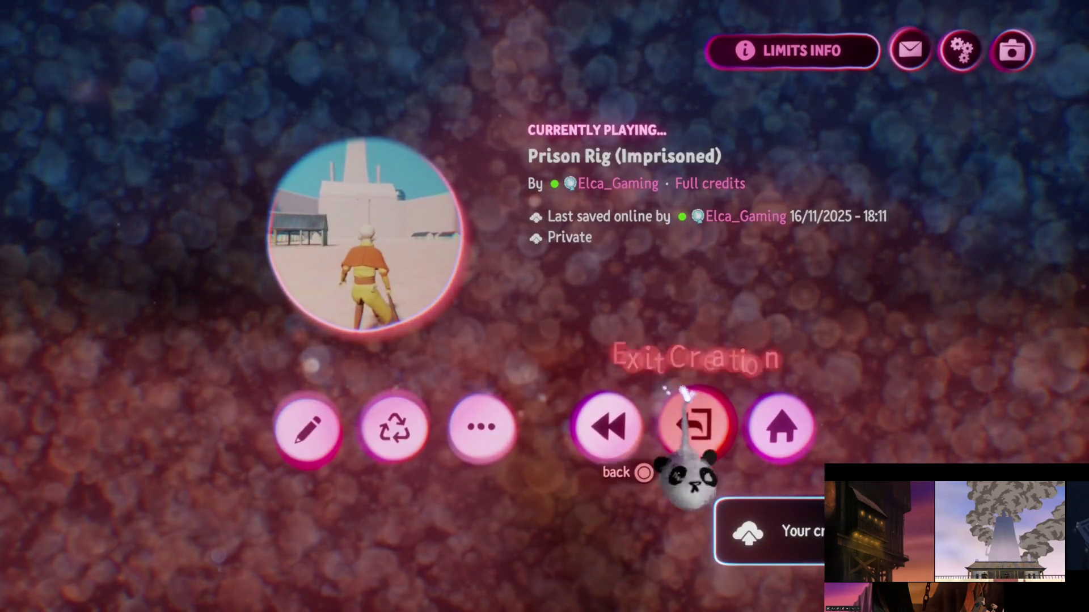
Step: Exit Prison Rig, search My Creations for 'Kyo', and play Kyoshi Island HUB [B1E04]
click(697, 409)
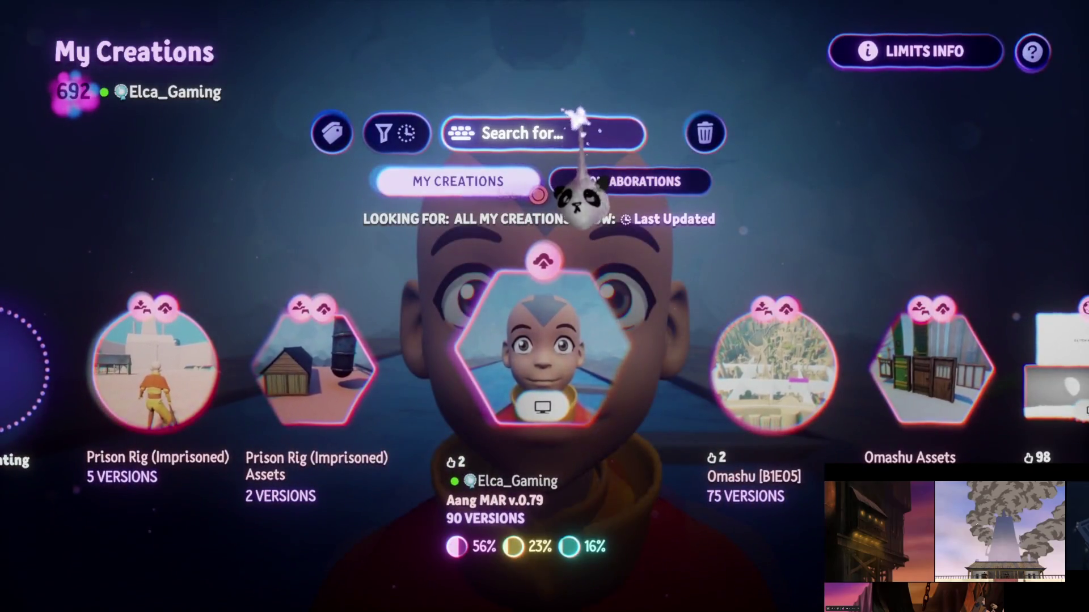
click(579, 133)
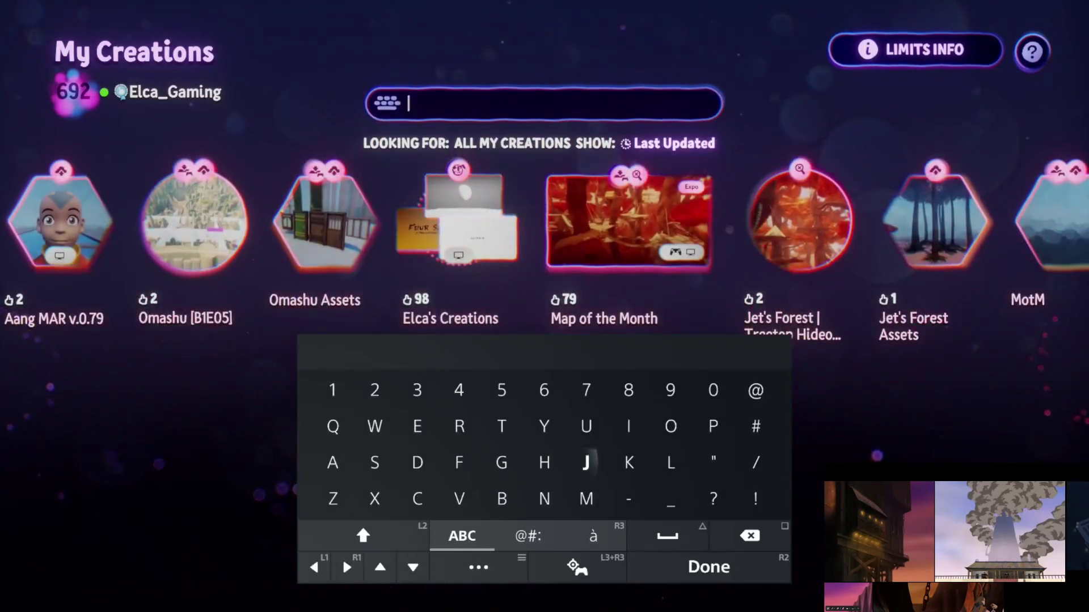
text(Kyo)
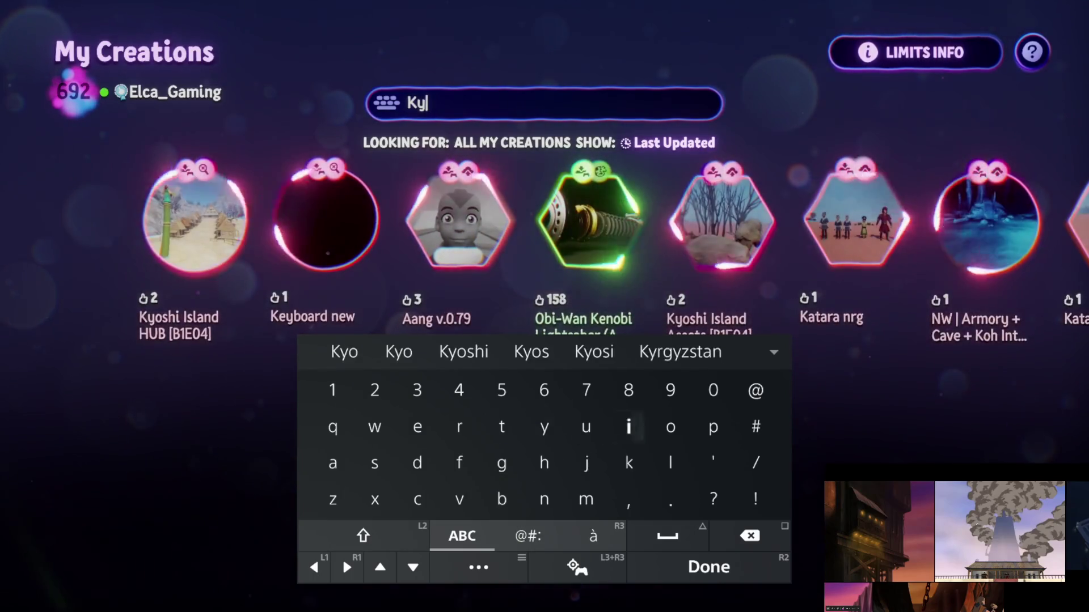
key(Return)
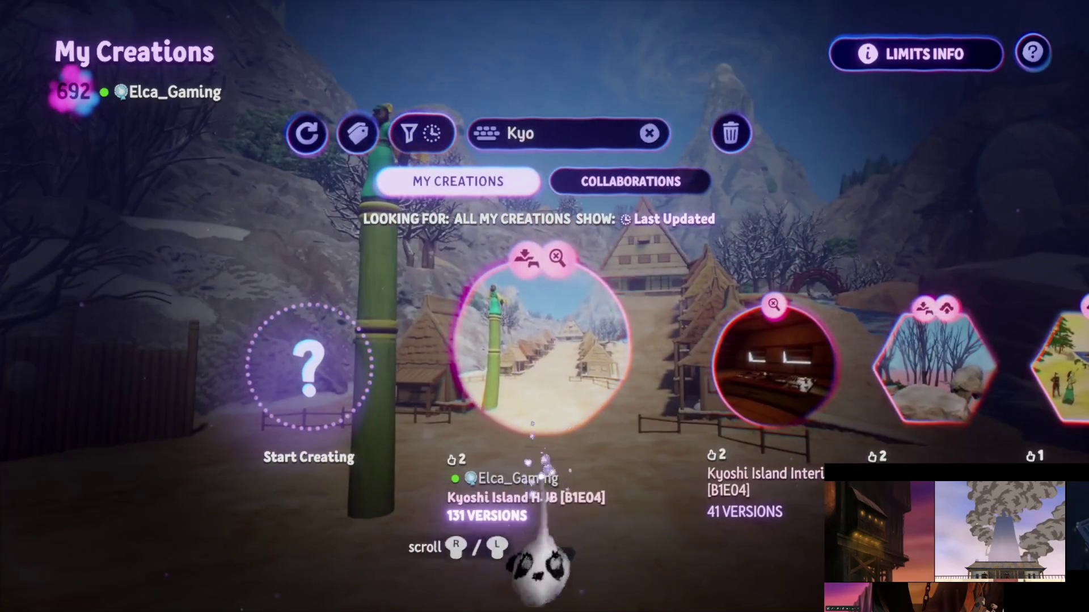
click(559, 369)
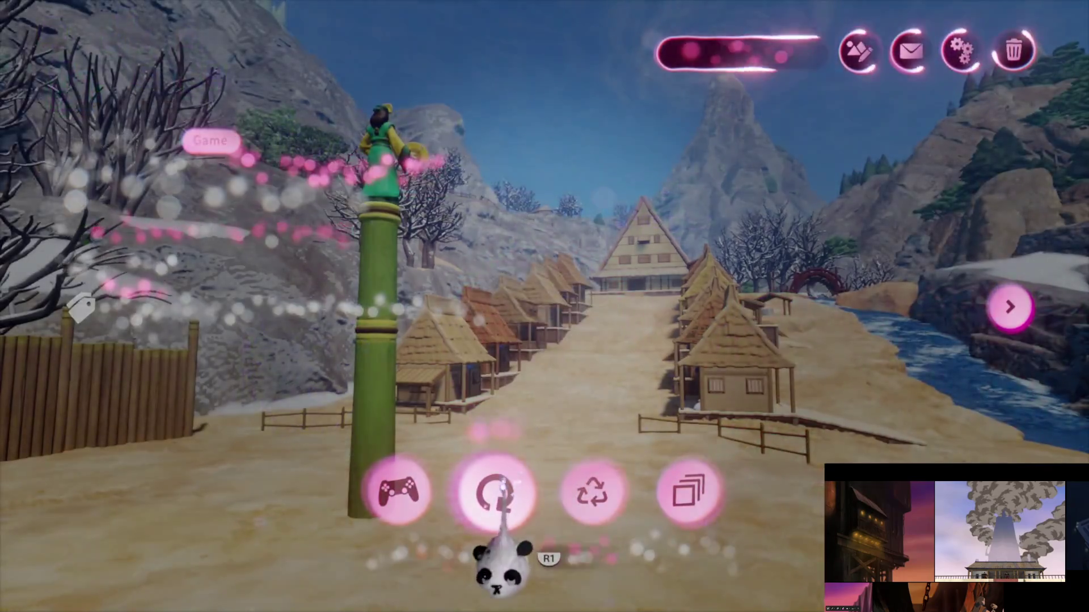
click(497, 491)
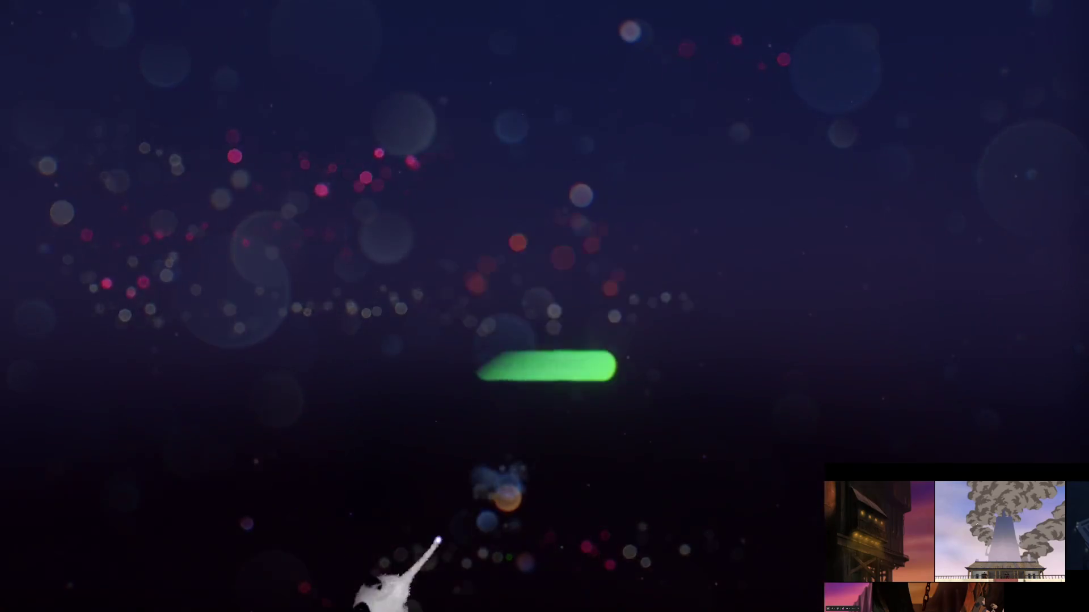
Step: Dismiss the preload failure, inspect the Number Displayer's text value and colour options, then open the scene menu
key(Return)
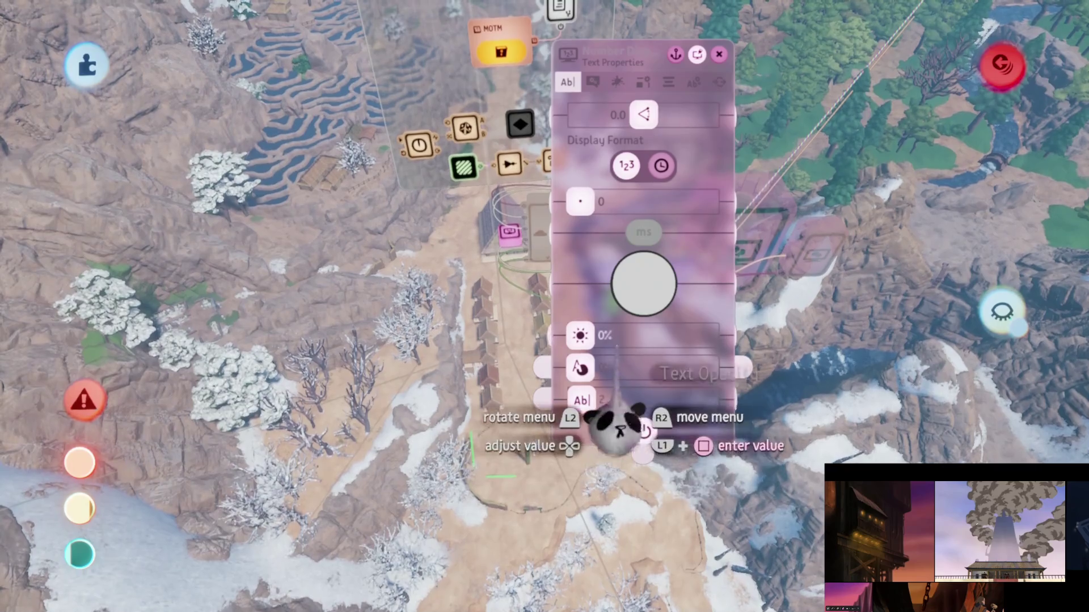
key(Return)
key(Return)
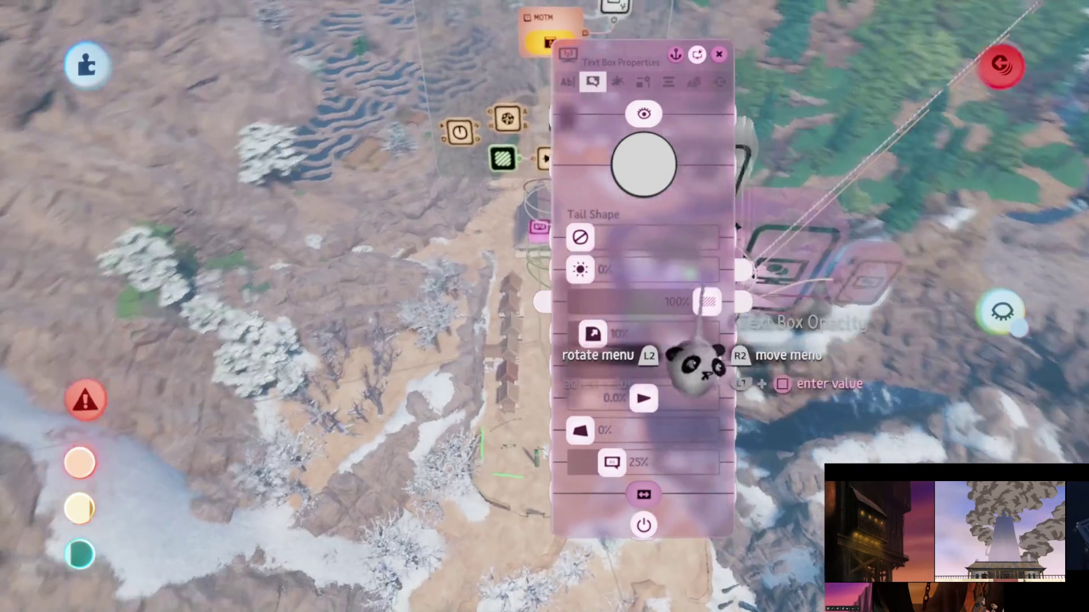
click(643, 164)
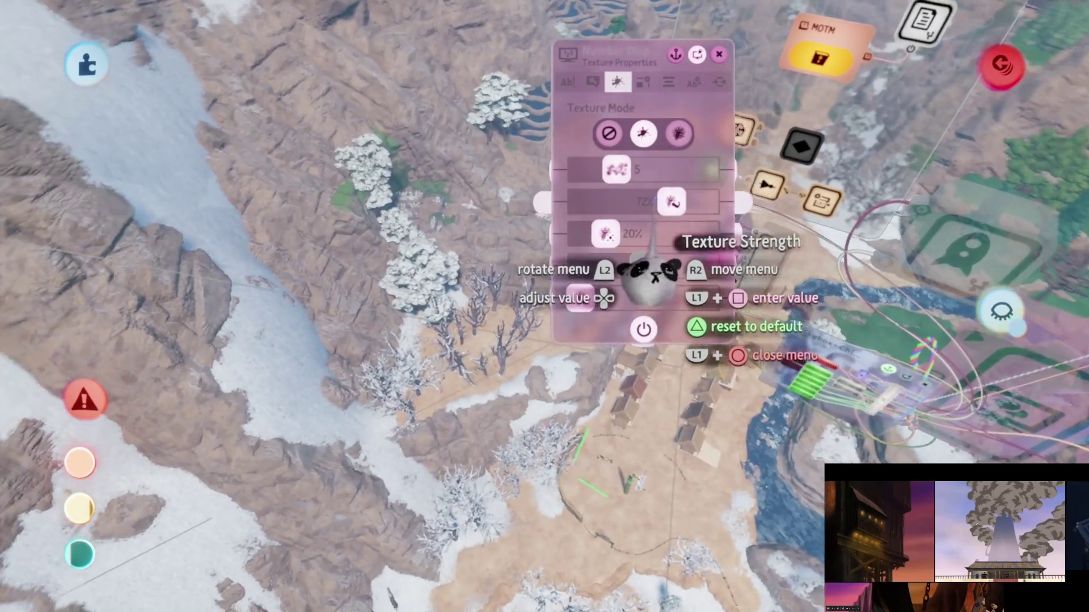
mouse_move(655, 286)
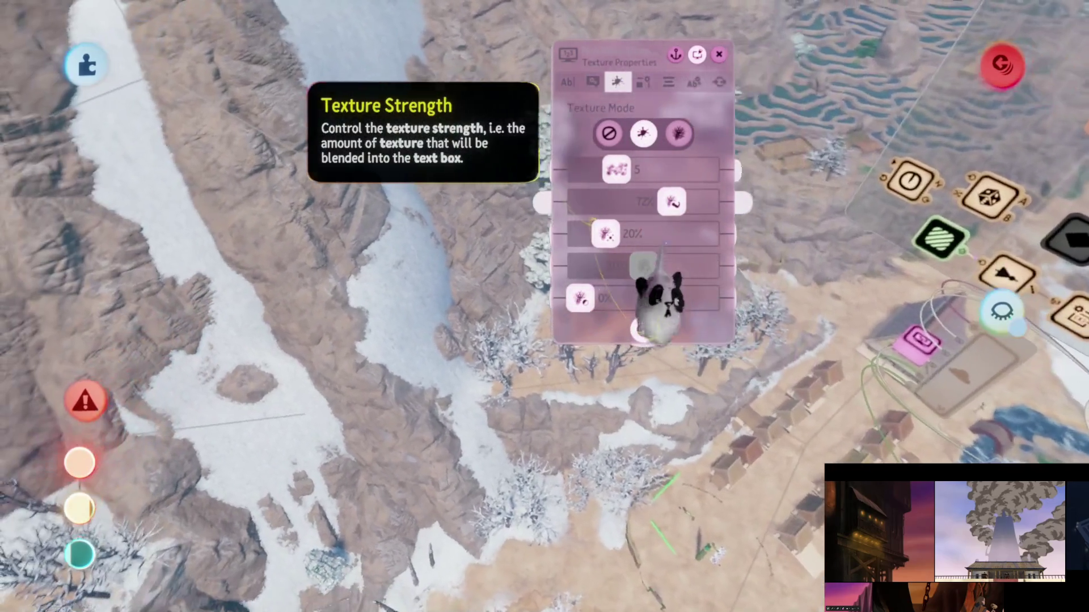
key(Escape)
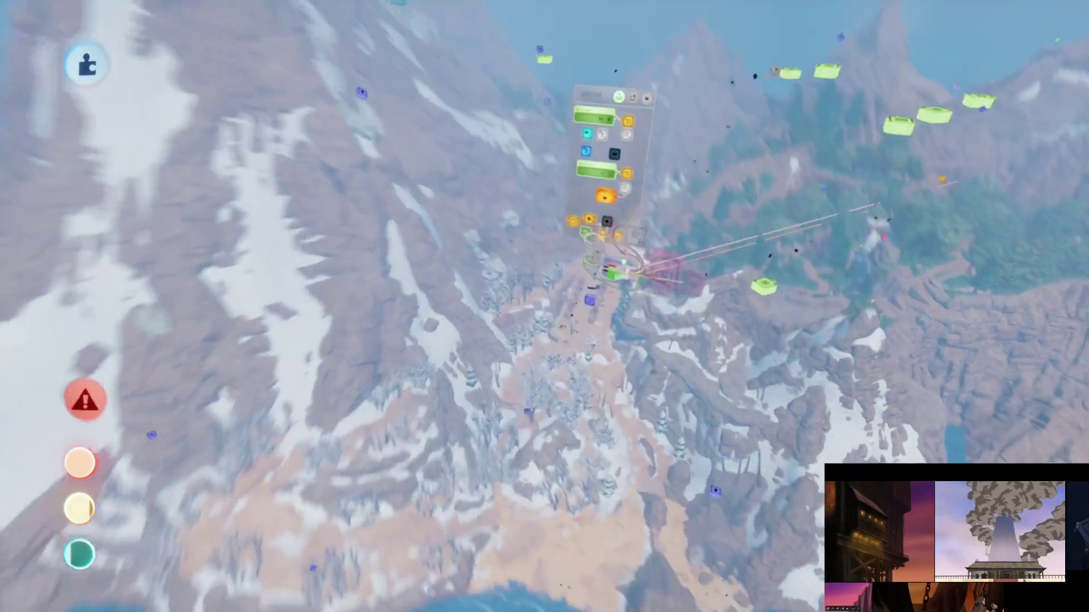
key(Escape)
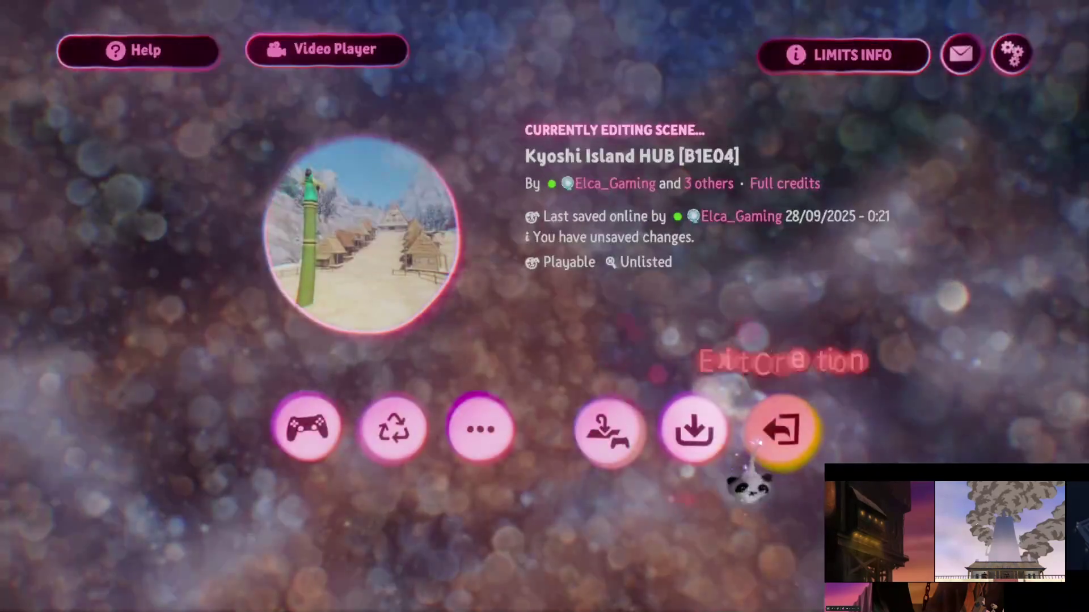
Step: Exit Kyoshi Island HUB, clear the 'Kyo' search, play Prison Rig (Imprisoned), then pause it
key(Escape)
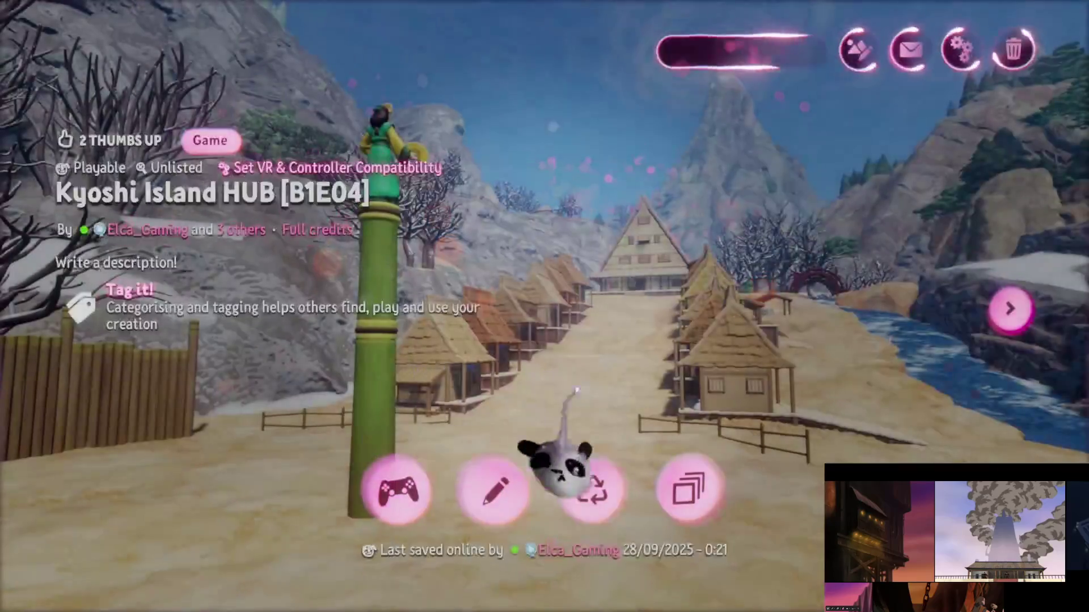
key(Escape)
click(647, 133)
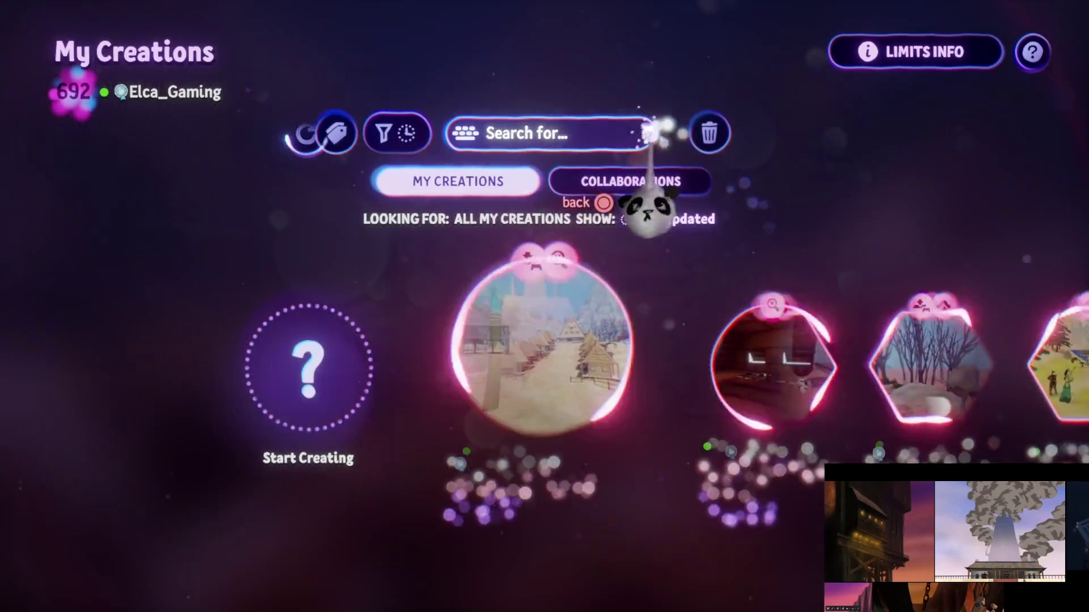
click(482, 448)
click(419, 524)
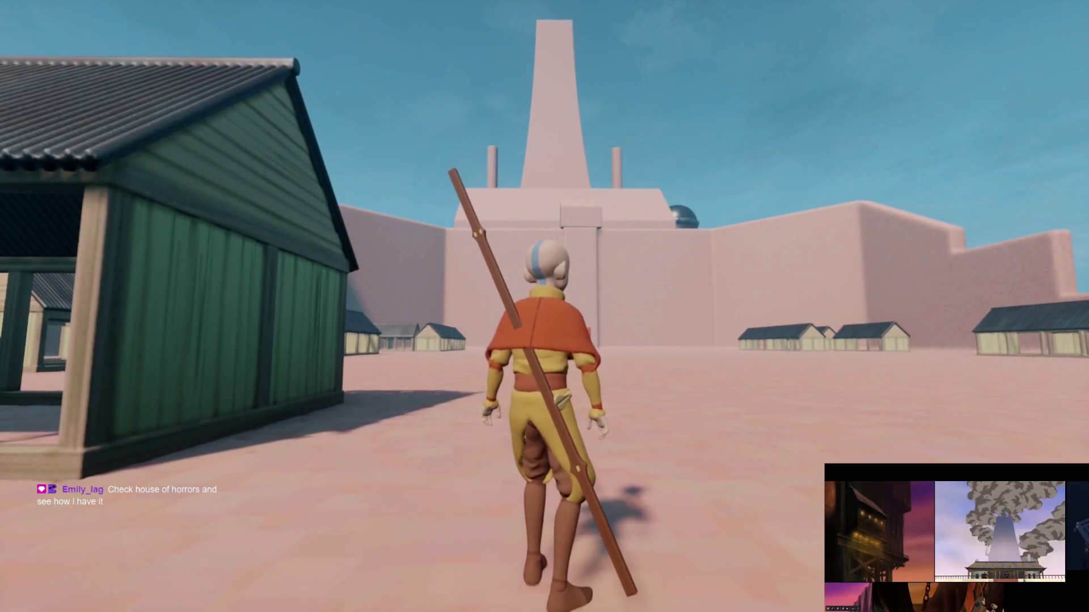
key(Escape)
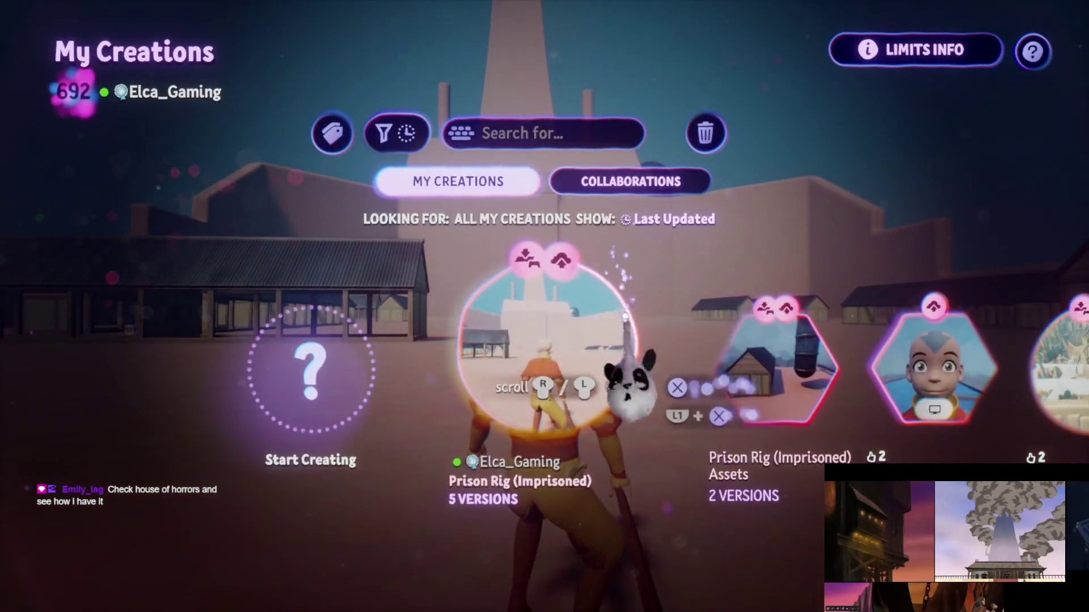
Step: Open The House Of Horrors from Collaborations, play it, then pause and switch to edit mode
key(Tab)
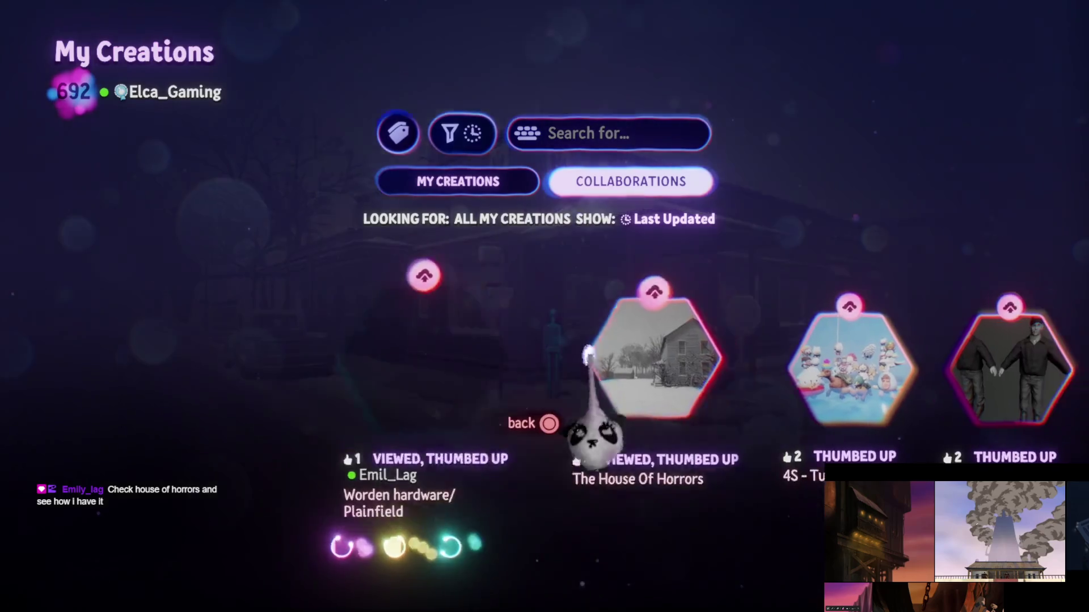
click(570, 368)
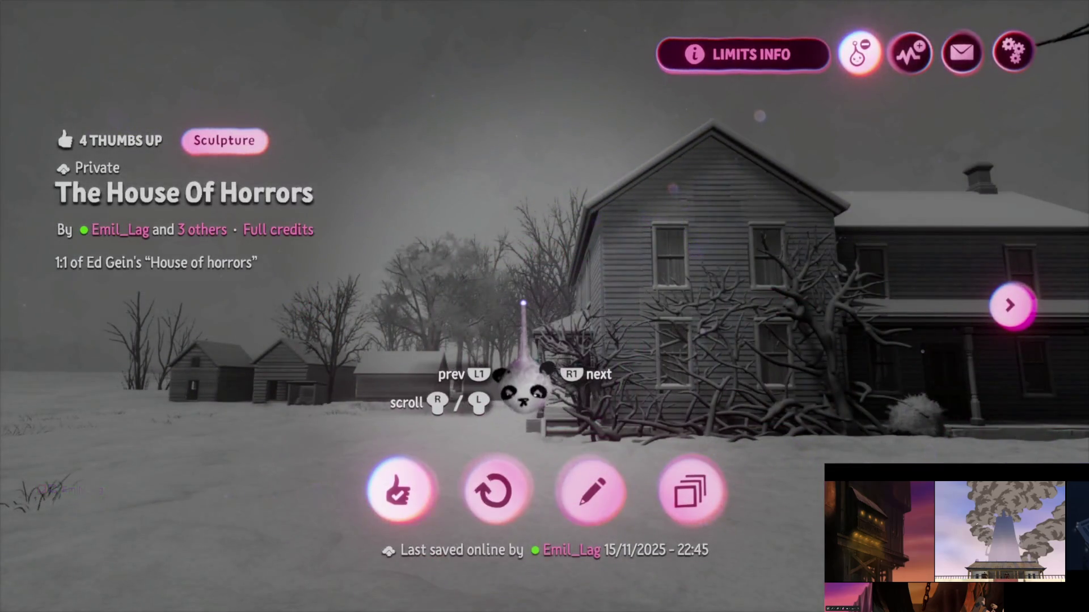
click(523, 303)
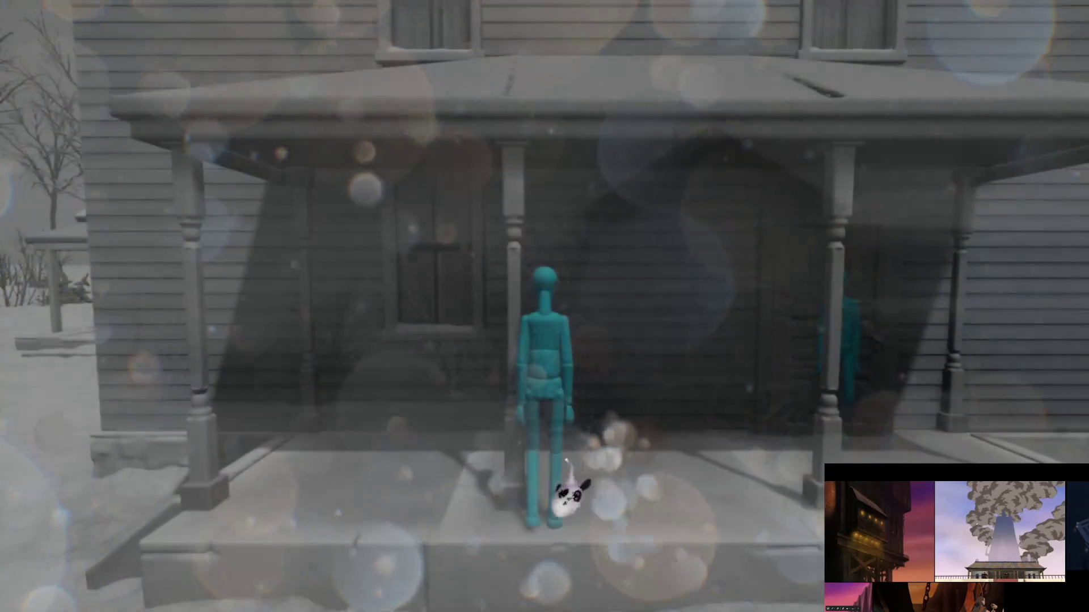
key(Escape)
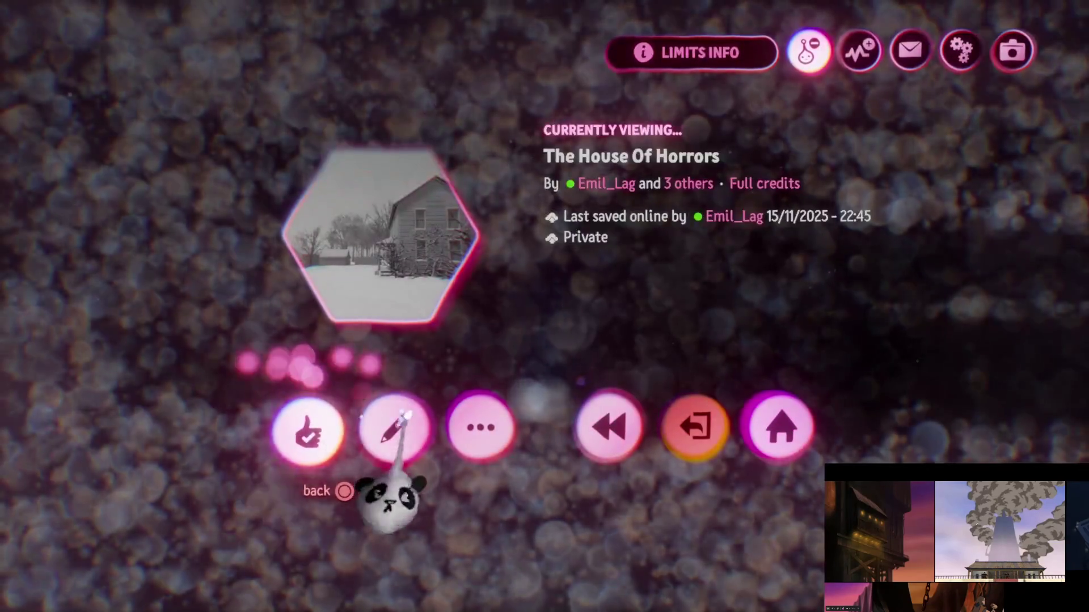
click(391, 430)
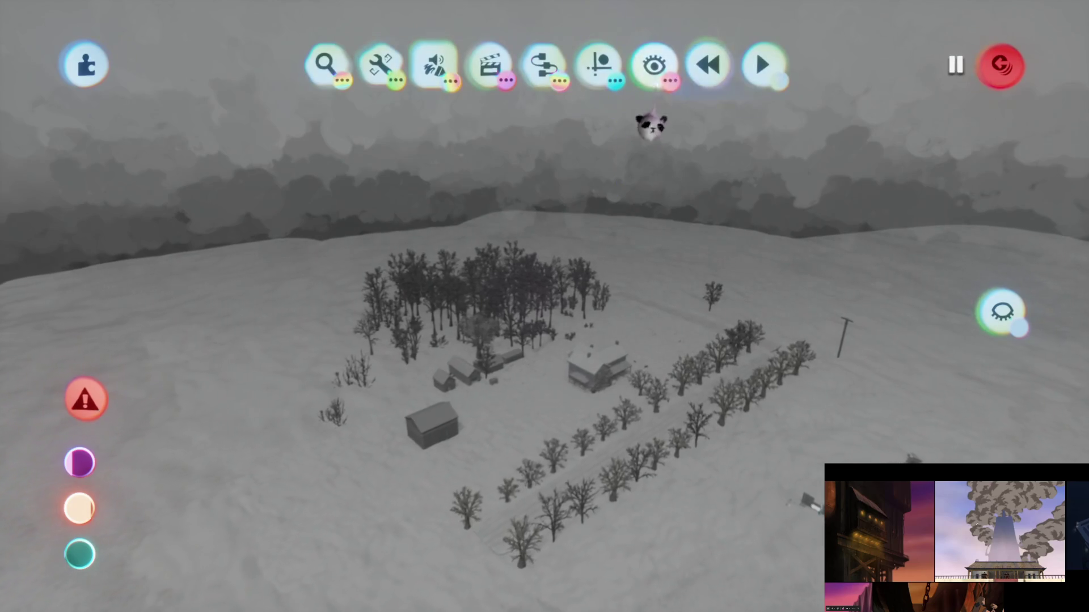
Step: Check the show/hide options, undo the last deletion, then delete the large Number Displayer gadget
click(652, 66)
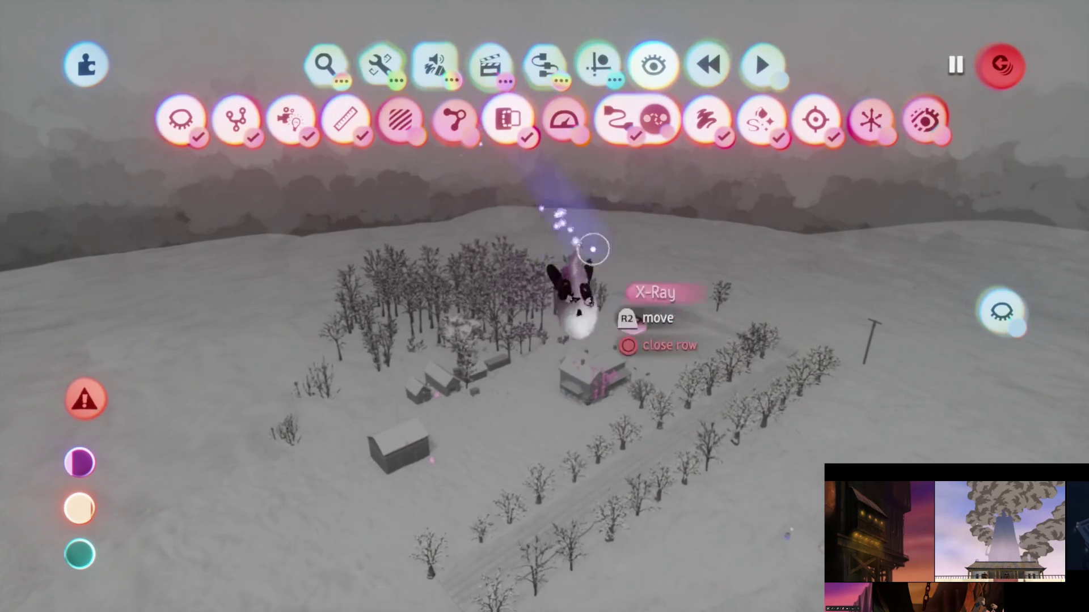
key(Escape)
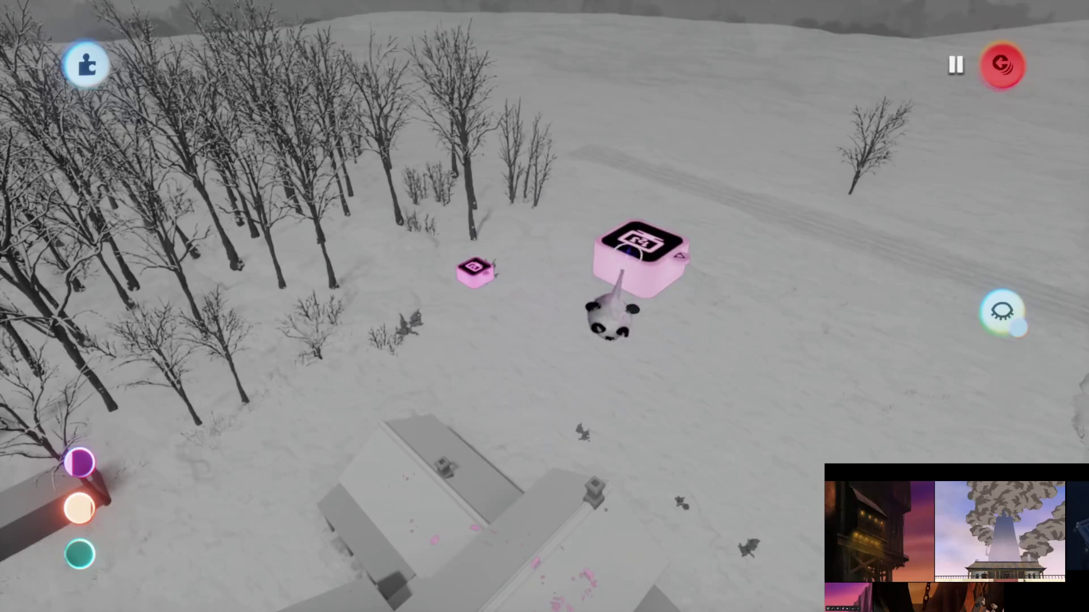
key(ctrl+z)
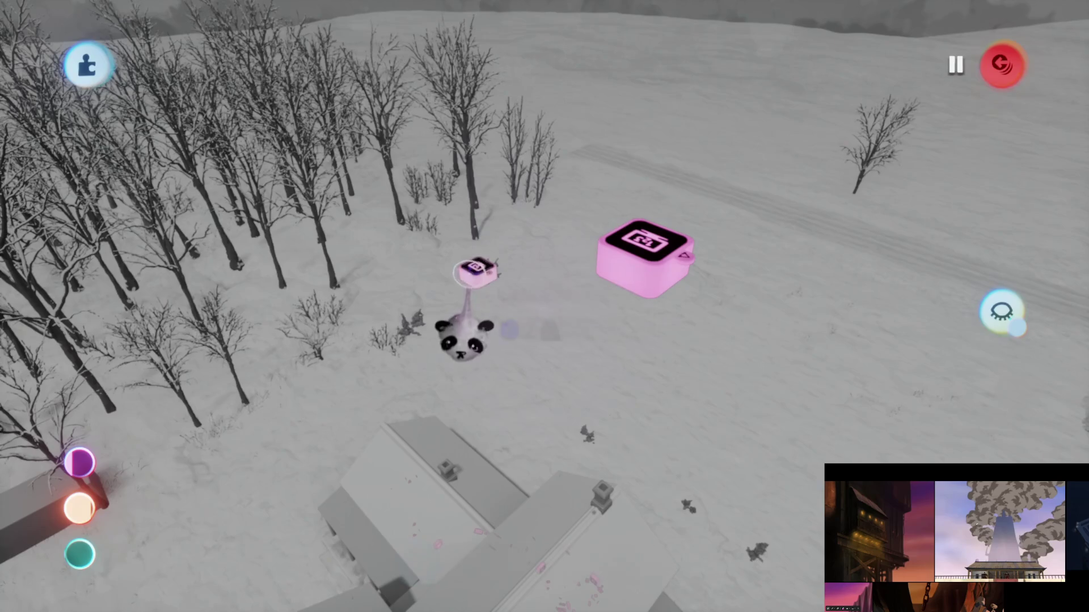
scroll(470, 338, up, 5)
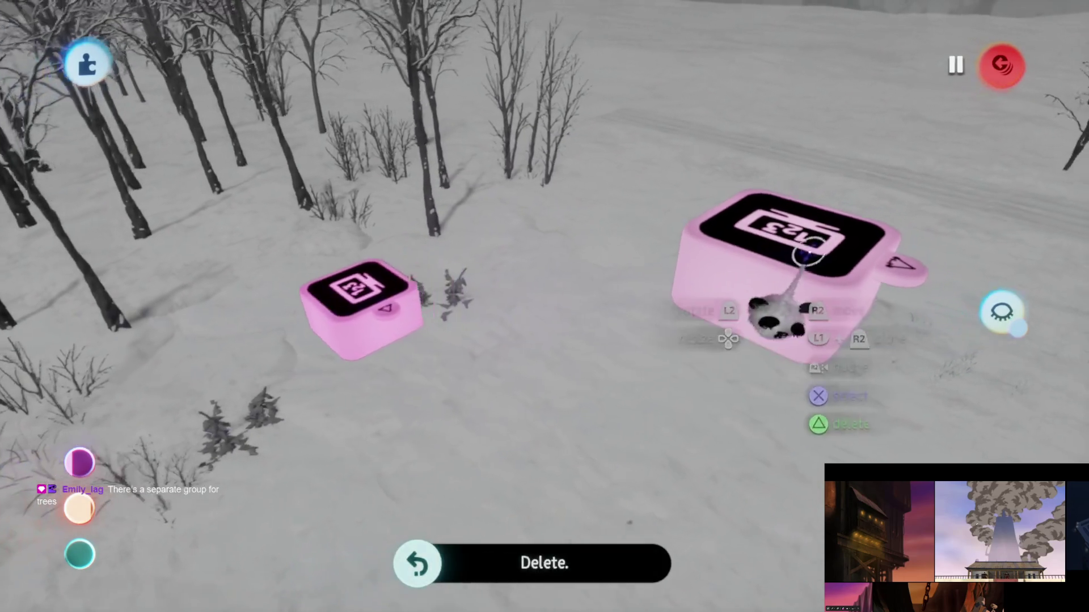
key(Delete)
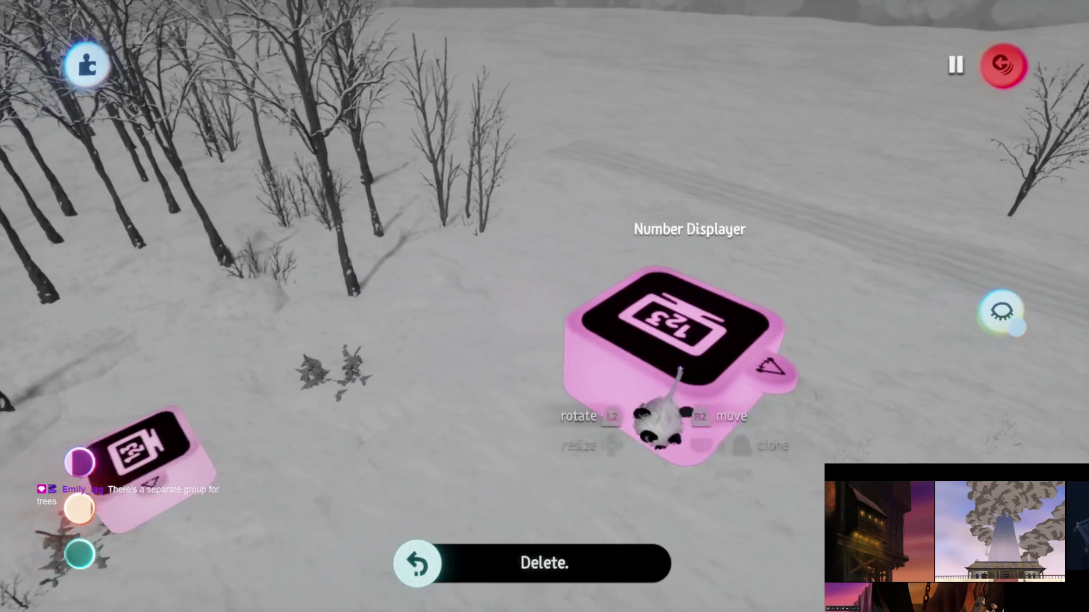
Step: Check the Number Displayer's Text Brightness value in its text settings without changing it
click(675, 408)
click(479, 468)
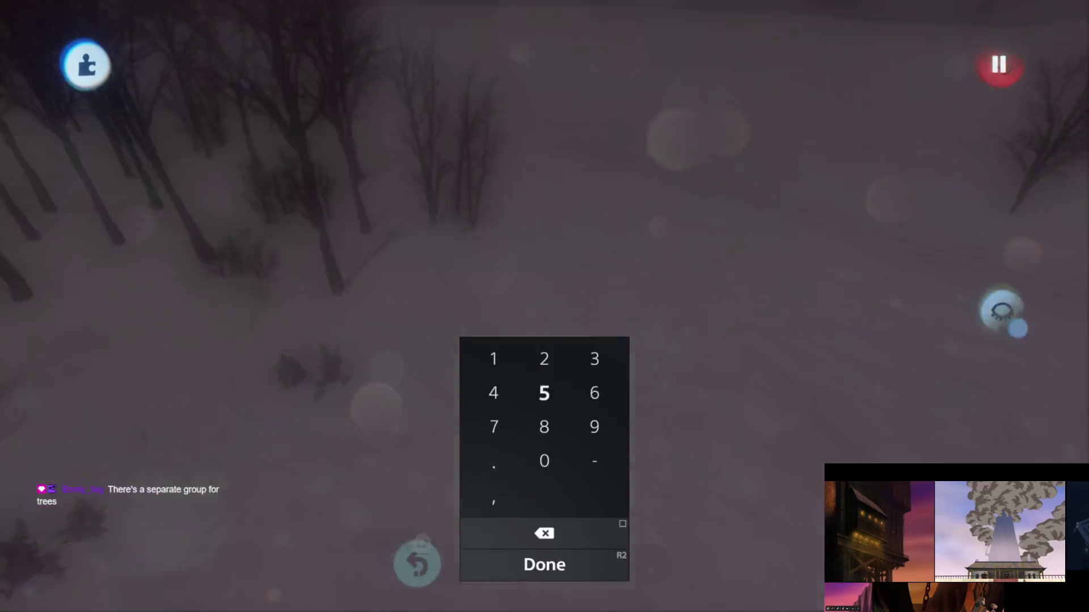
key(Escape)
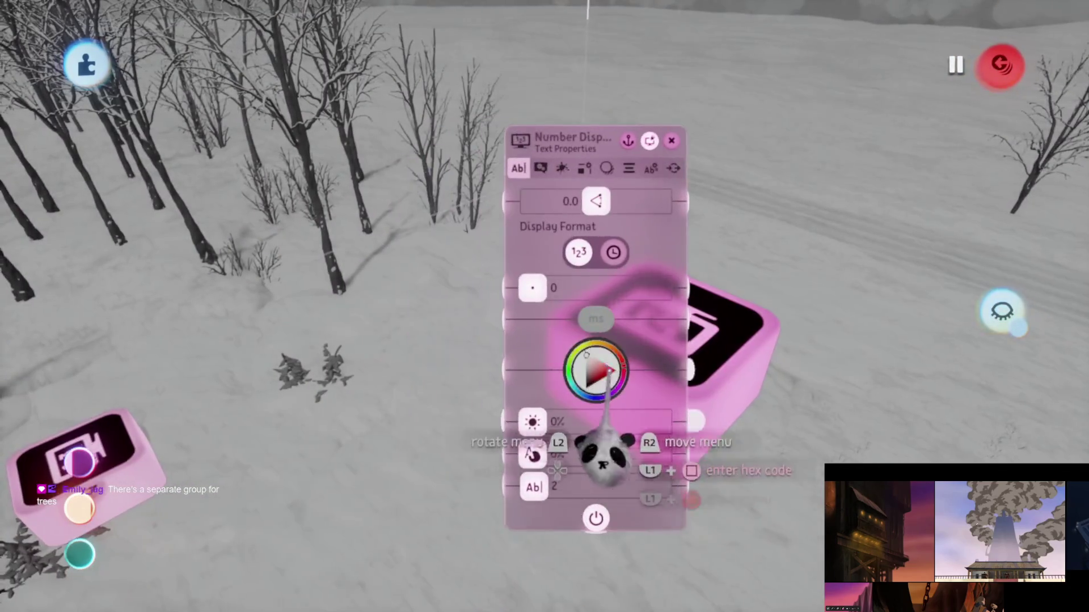
key(Escape)
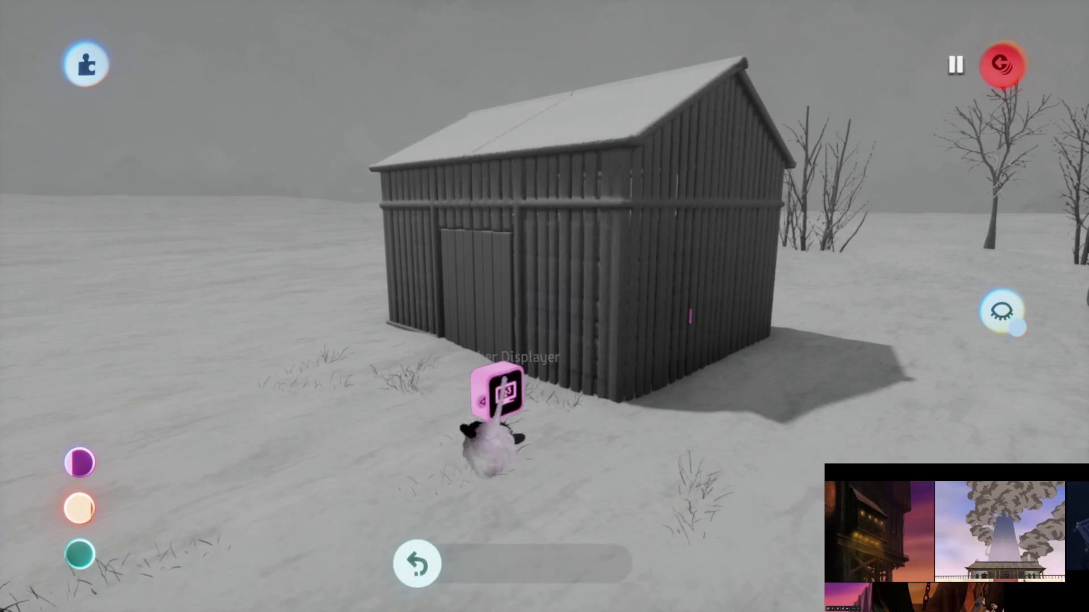
Step: Inspect the shed Number Displayer's text settings and Text Brightness, leaving them unchanged
click(508, 398)
click(652, 418)
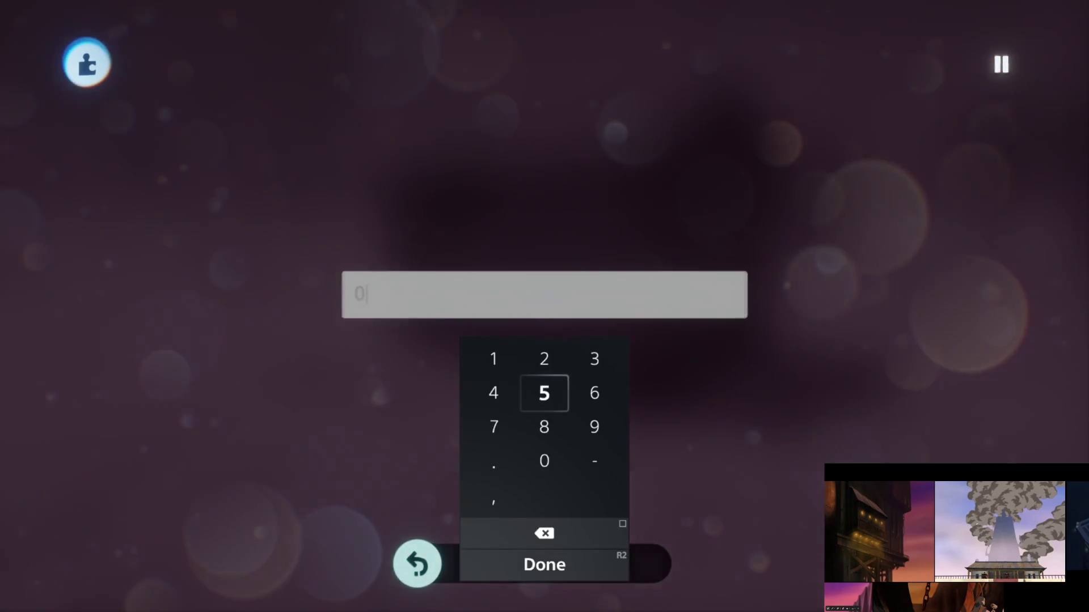
key(Escape)
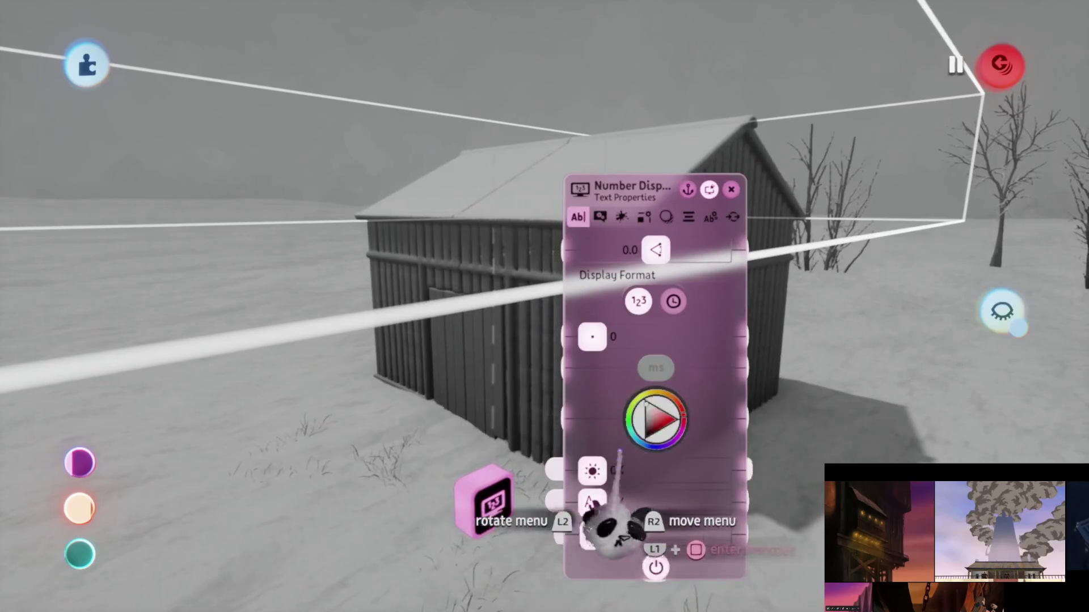
click(628, 468)
key(Escape)
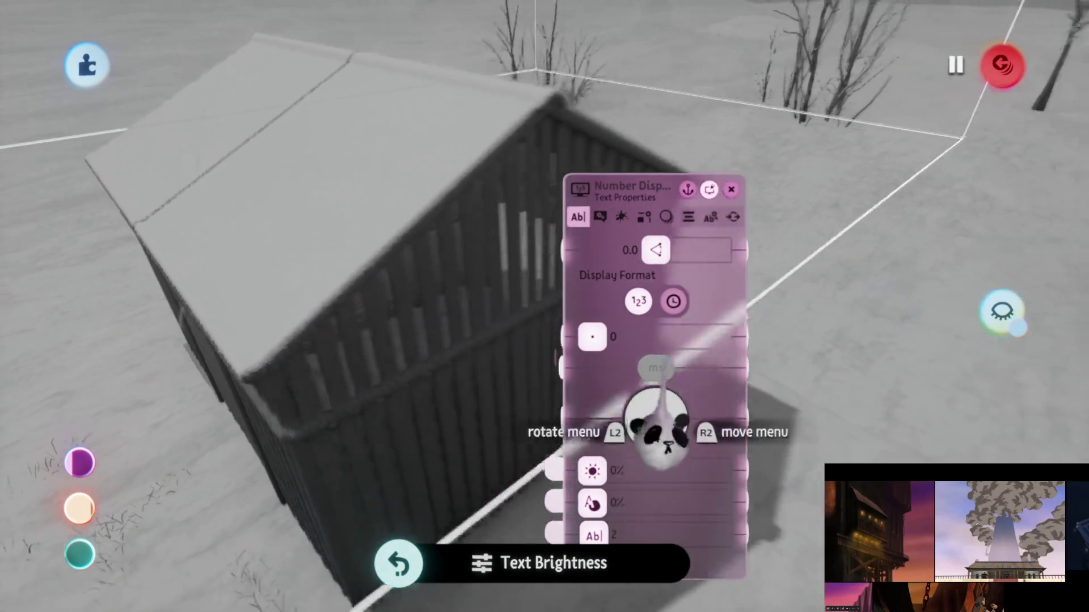
key(Escape)
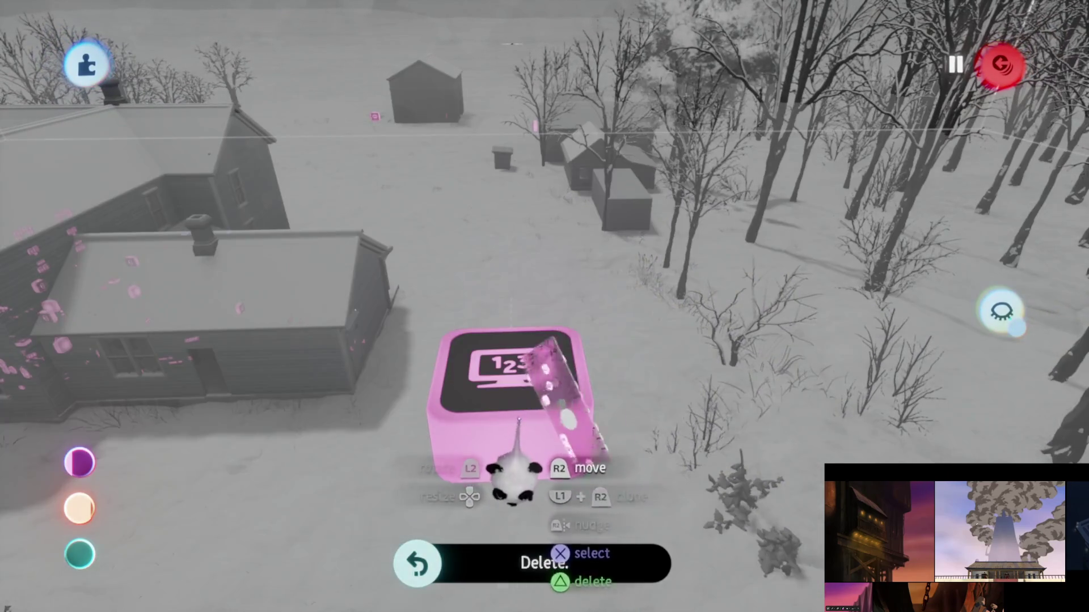
Step: Check the slider value on the Number Displayer near the house, leaving it unchanged
click(513, 482)
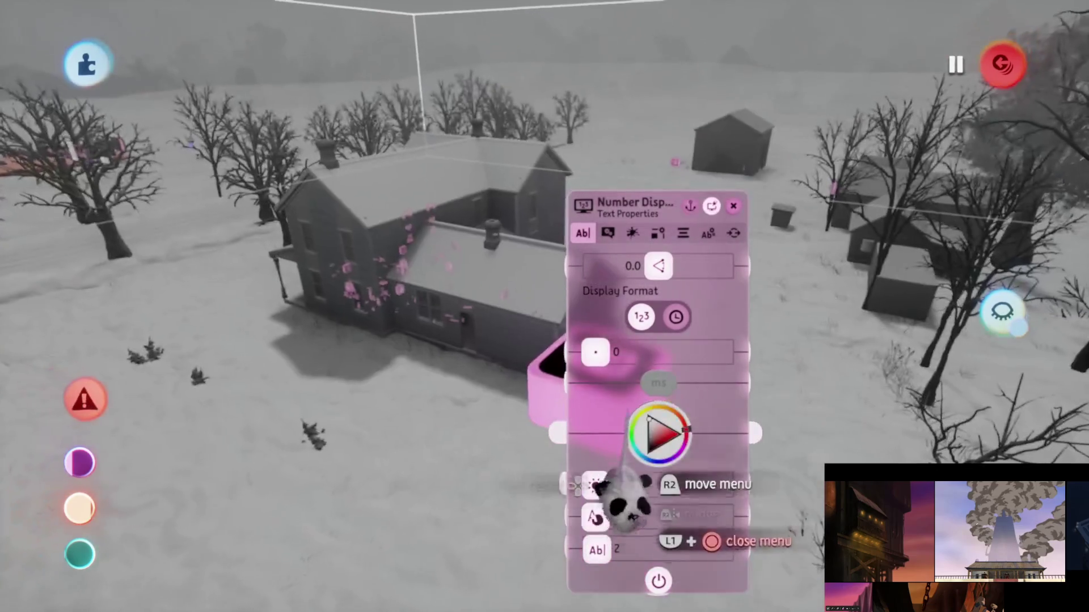
click(628, 482)
key(Escape)
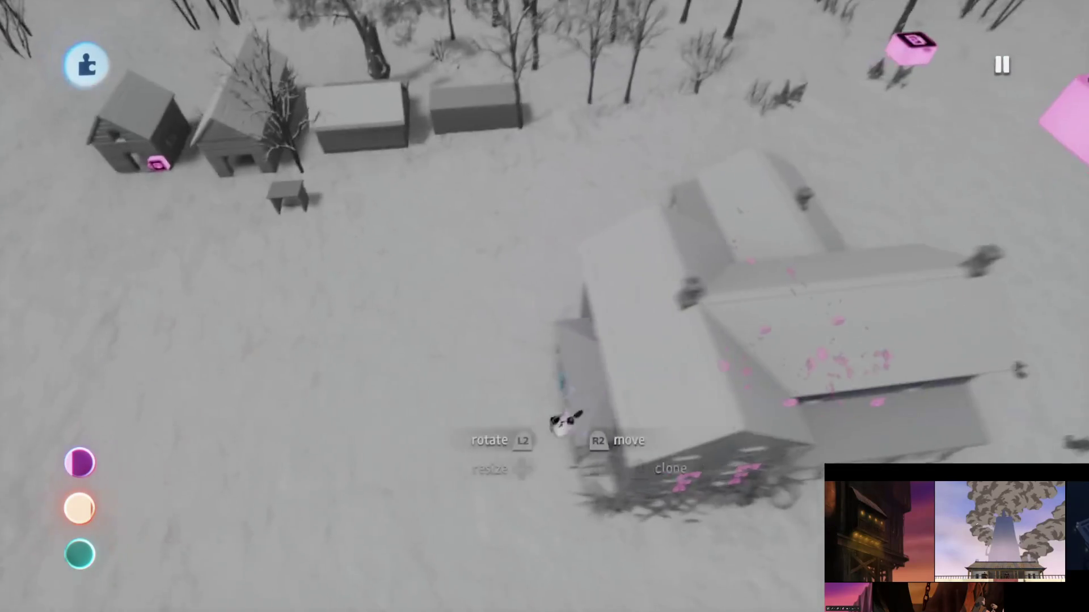
key(Tab)
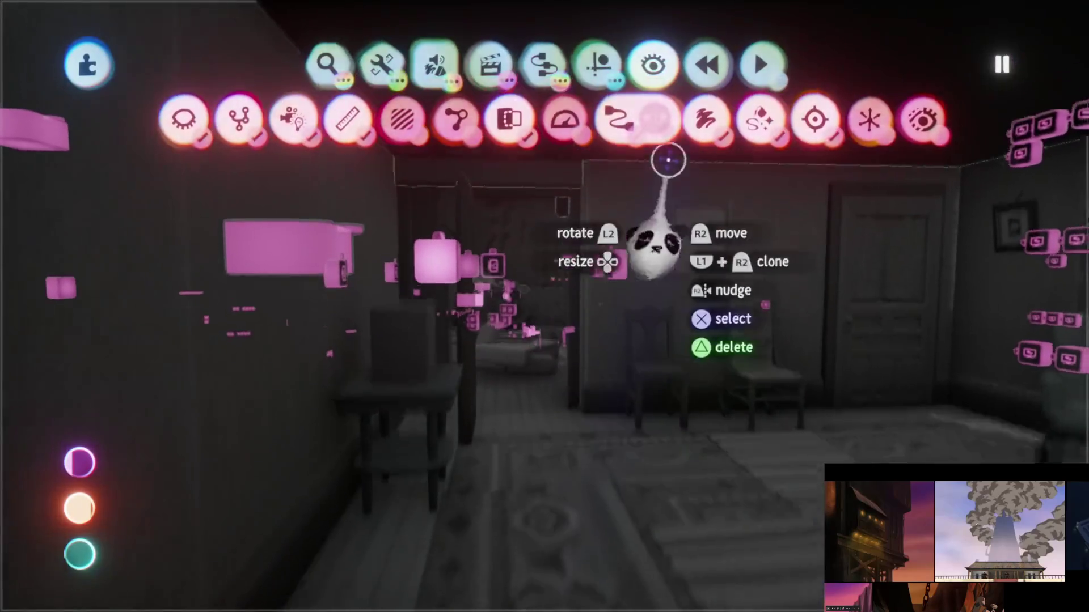
Step: Dismiss the creation tools menu before flying to the bedroom's framed portrait
key(Escape)
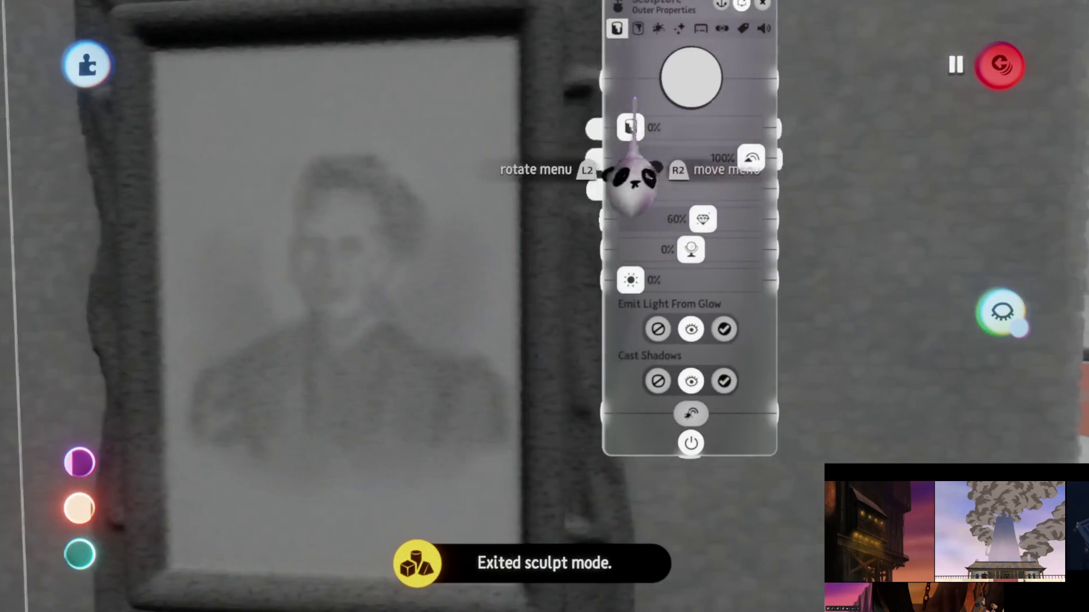
Step: Close the portrait sculpture's tweak menu
key(Escape)
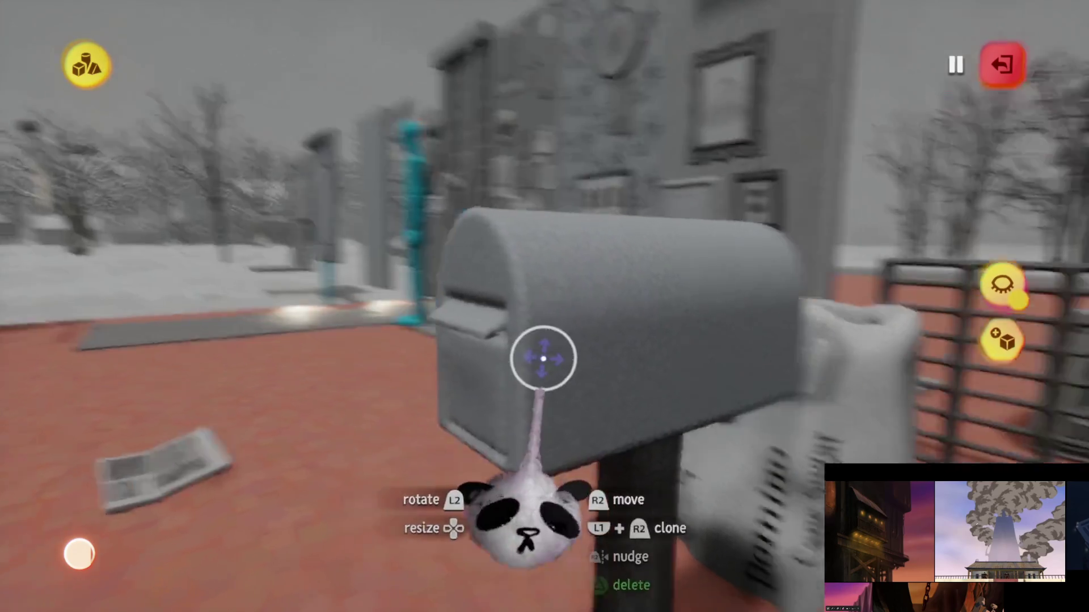
Step: Leave sculpt mode and bring up the radial creation options menu over the scene
key(Escape)
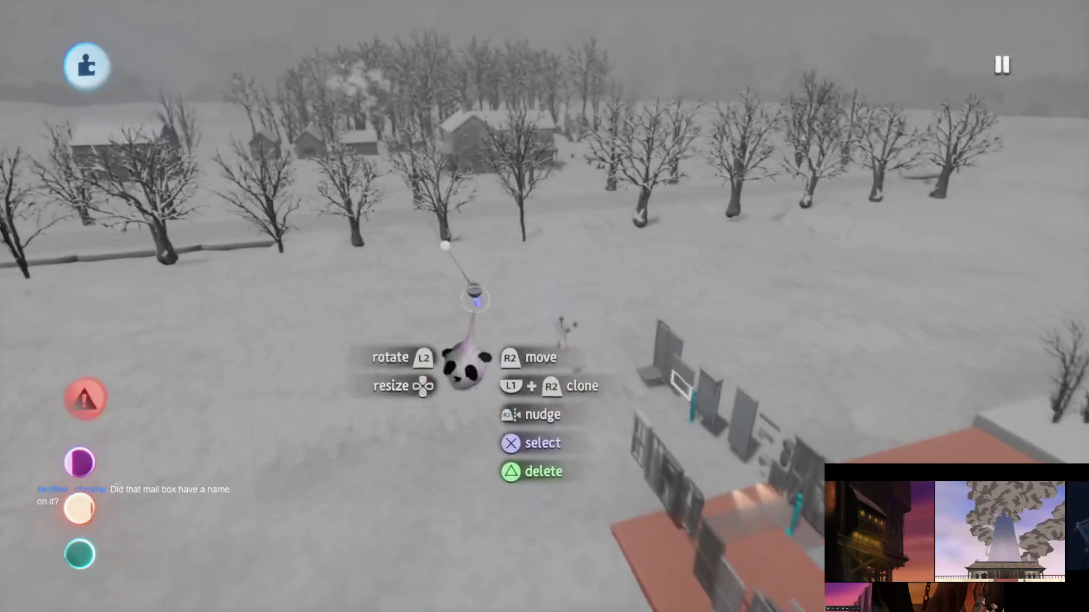
key(Tab)
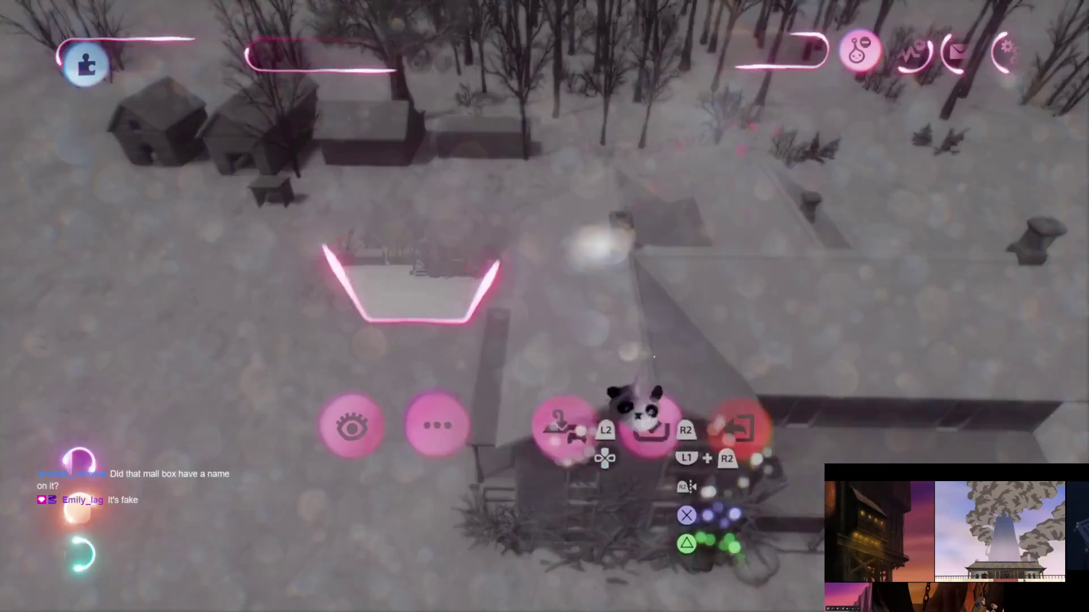
Step: Exit The House Of Horrors without saving, then start playing the Turtle Ducks creation
click(737, 434)
click(301, 365)
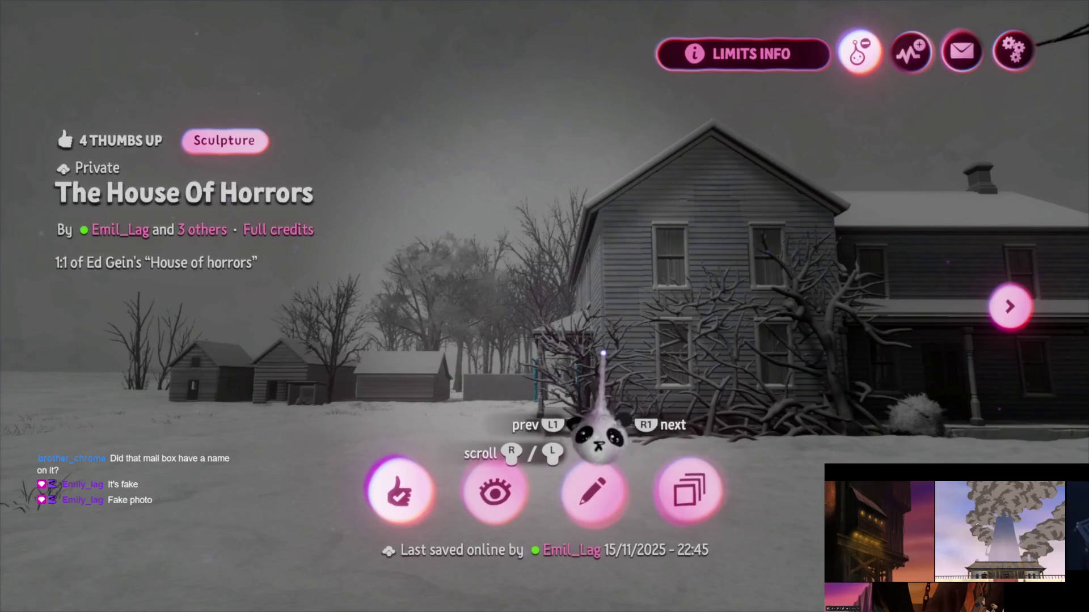
key(Escape)
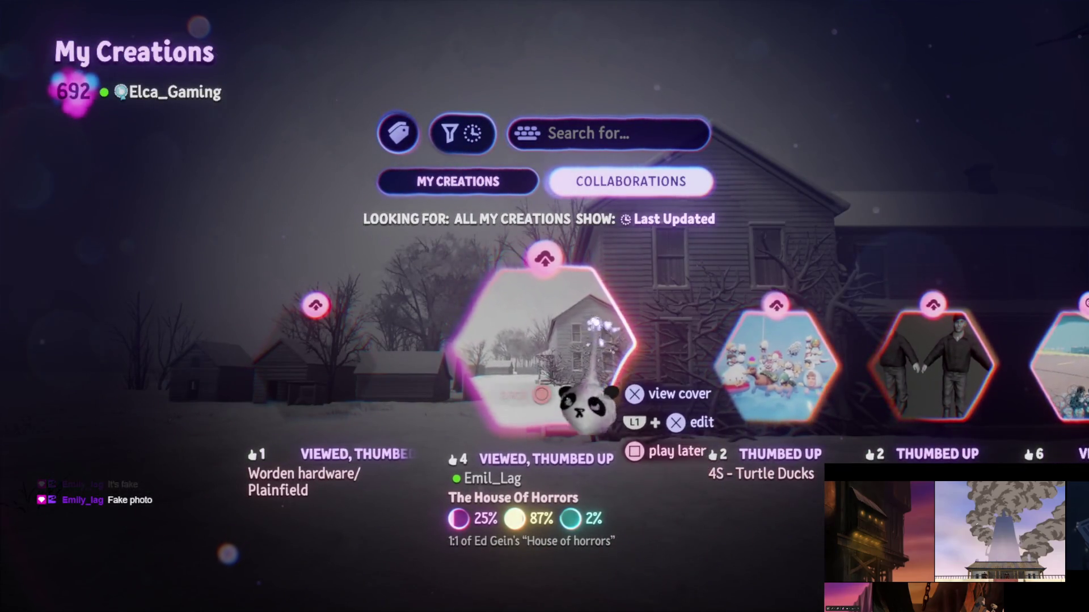
click(632, 352)
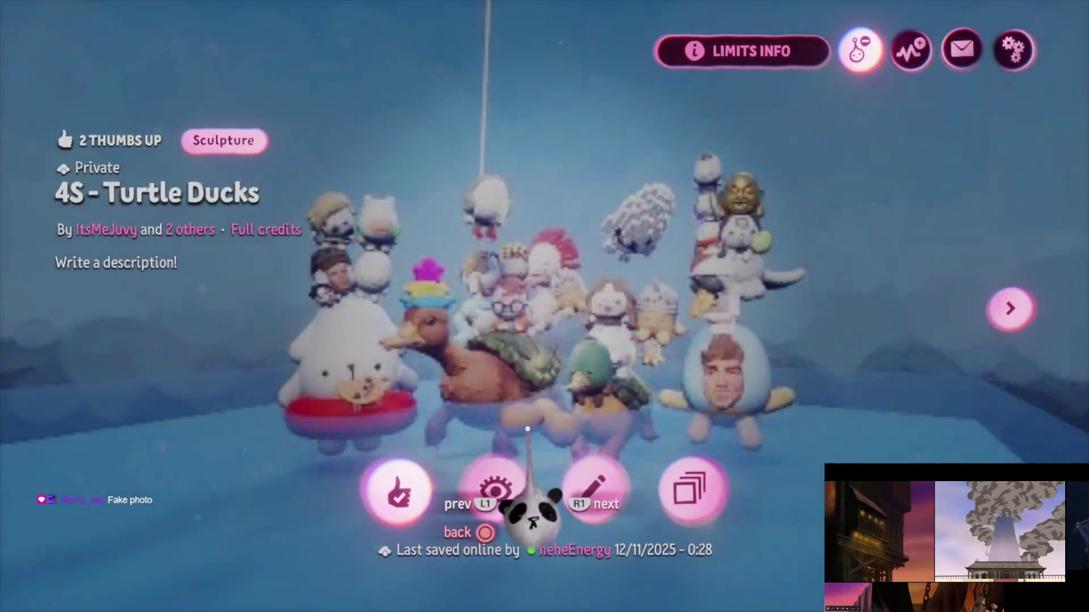
click(510, 496)
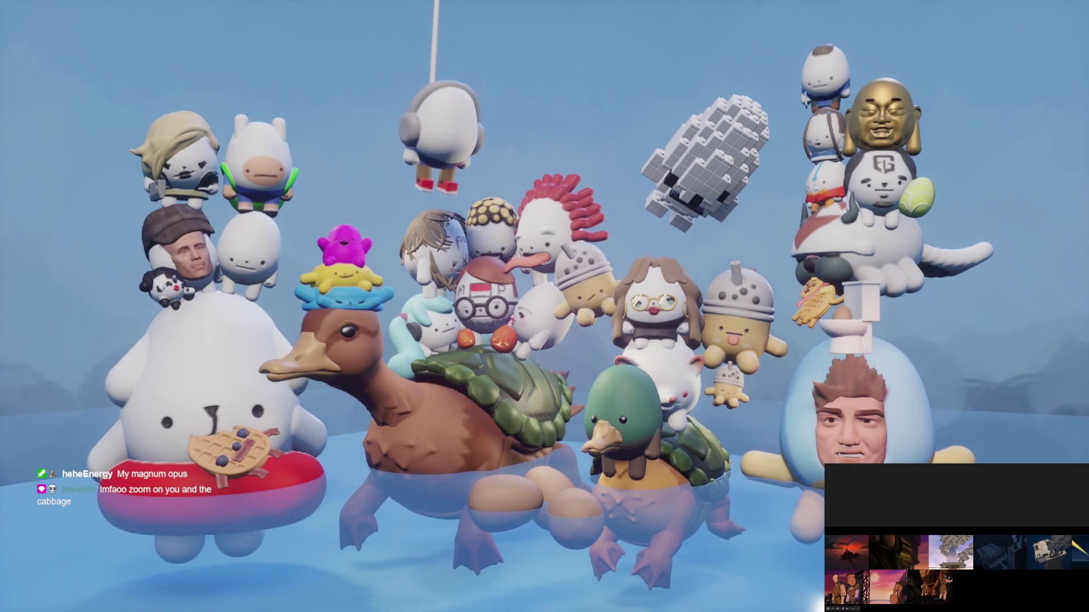
Step: Pause the running 4S - Turtle Ducks creation
key(Escape)
Step: Switch Turtle Ducks to edit mode, look through its camera gadget, then leave the camera view
click(306, 428)
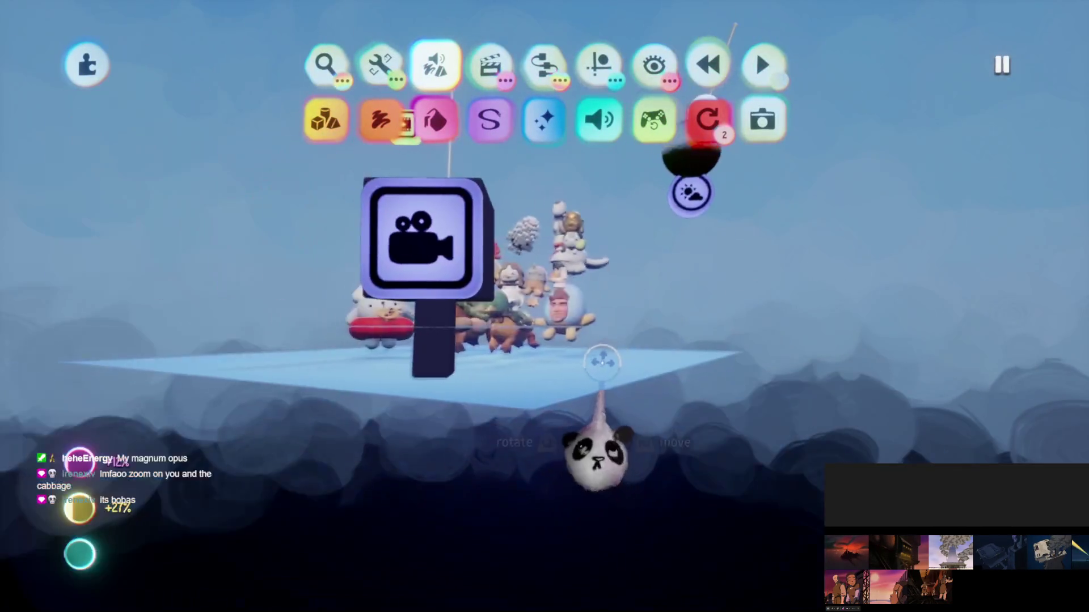
click(564, 304)
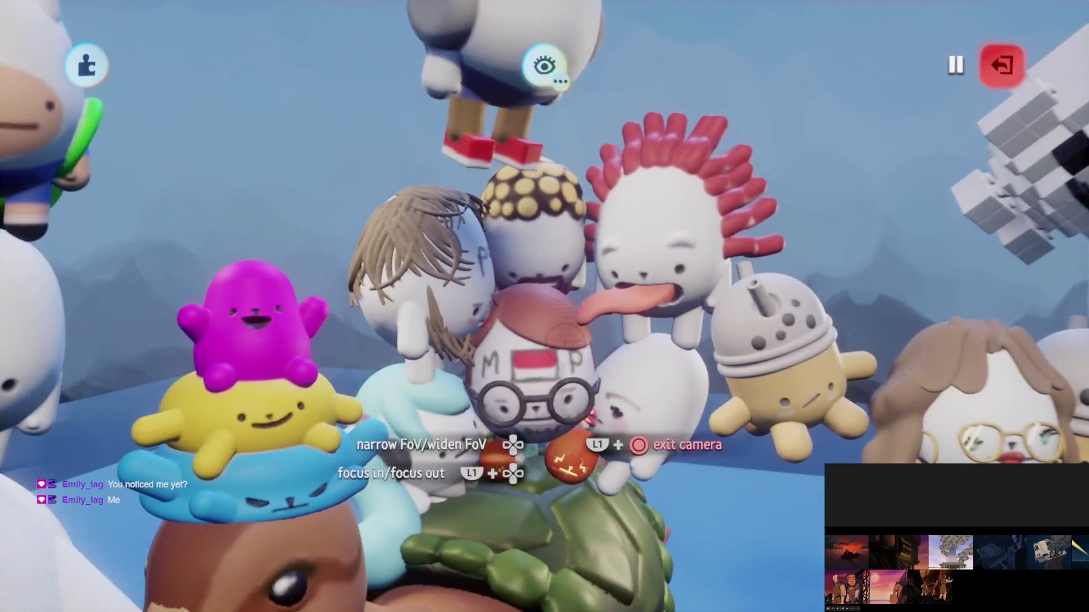
key(Escape)
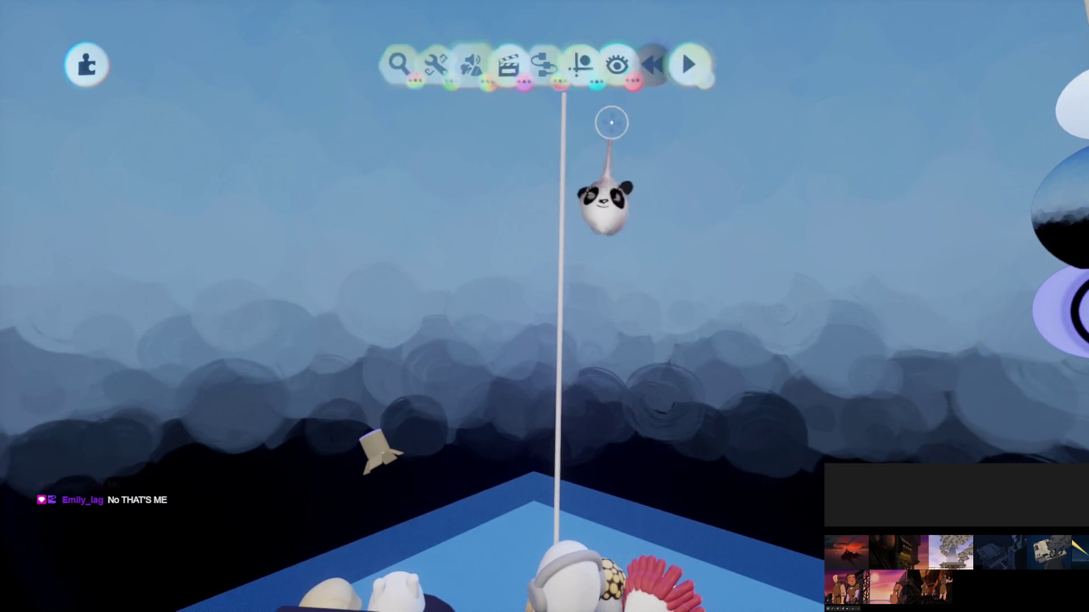
Step: Briefly start sculpting a new shape, then leave sculpt mode
click(435, 63)
click(323, 116)
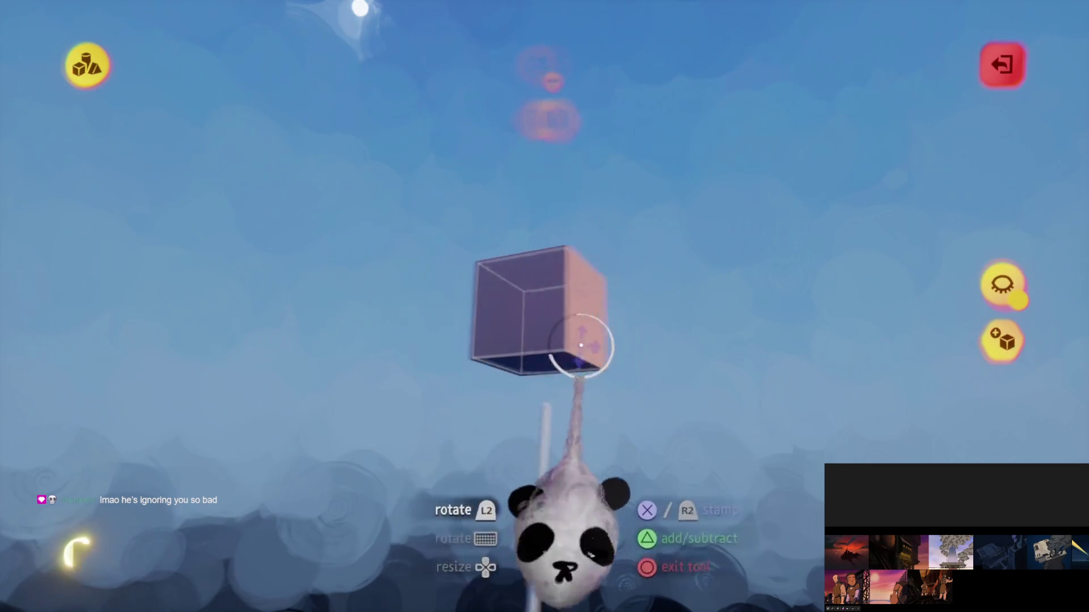
key(Escape)
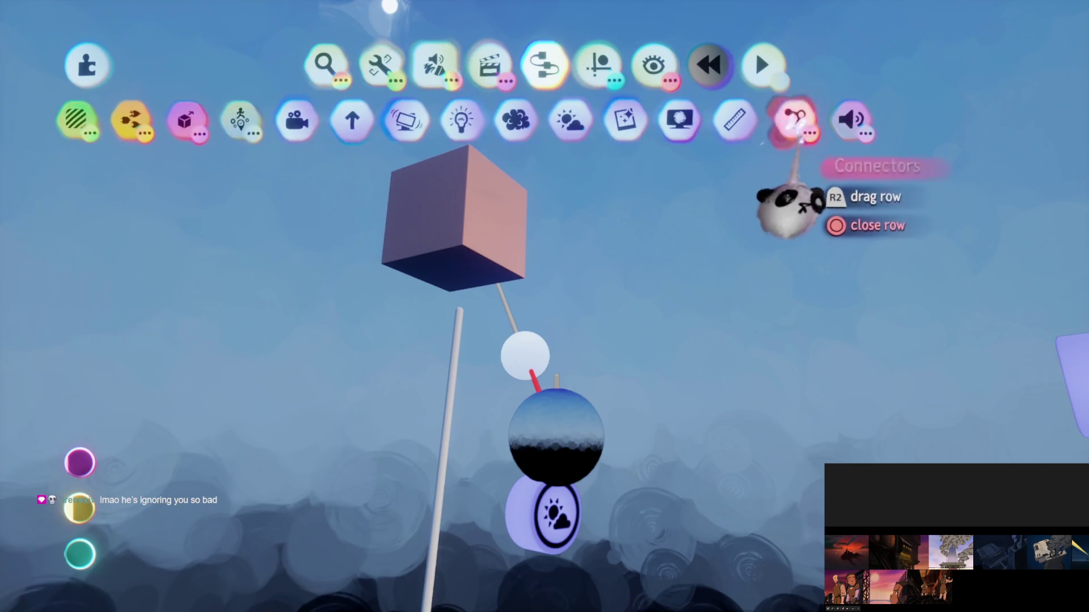
Step: Add a piston connector and attach its free end between the pink cube and the pole
click(796, 122)
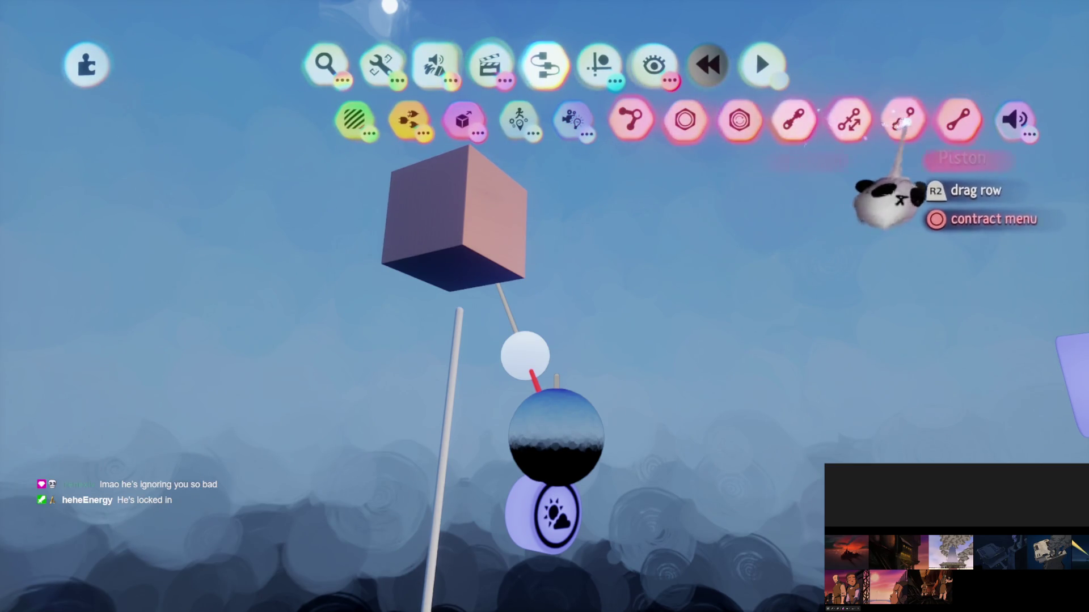
click(903, 119)
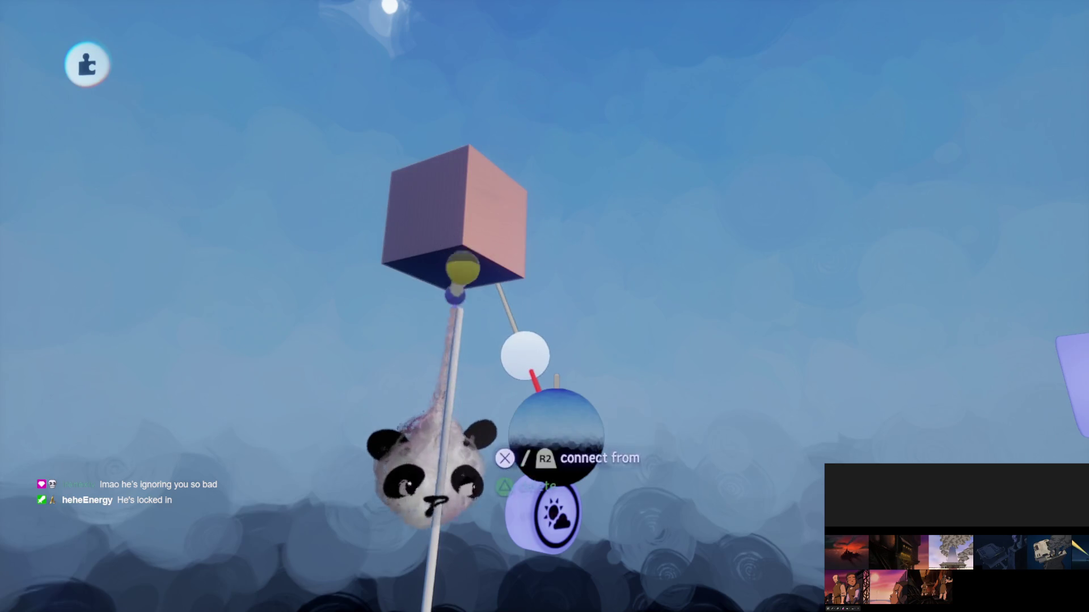
mouse_move(552, 513)
mouse_down()
mouse_move(651, 444)
mouse_move(935, 366)
mouse_up()
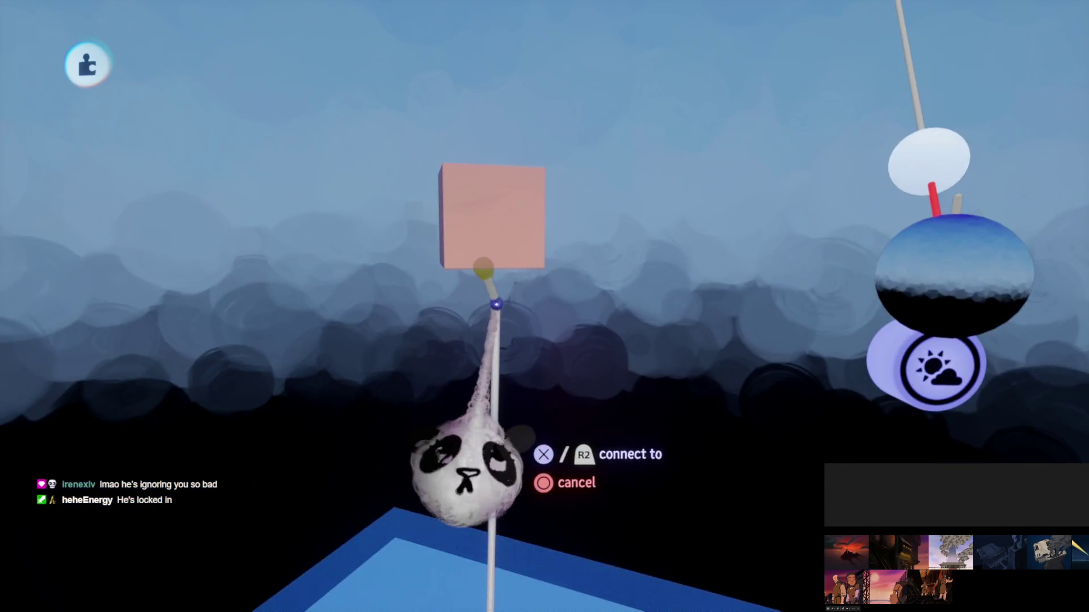
click(496, 299)
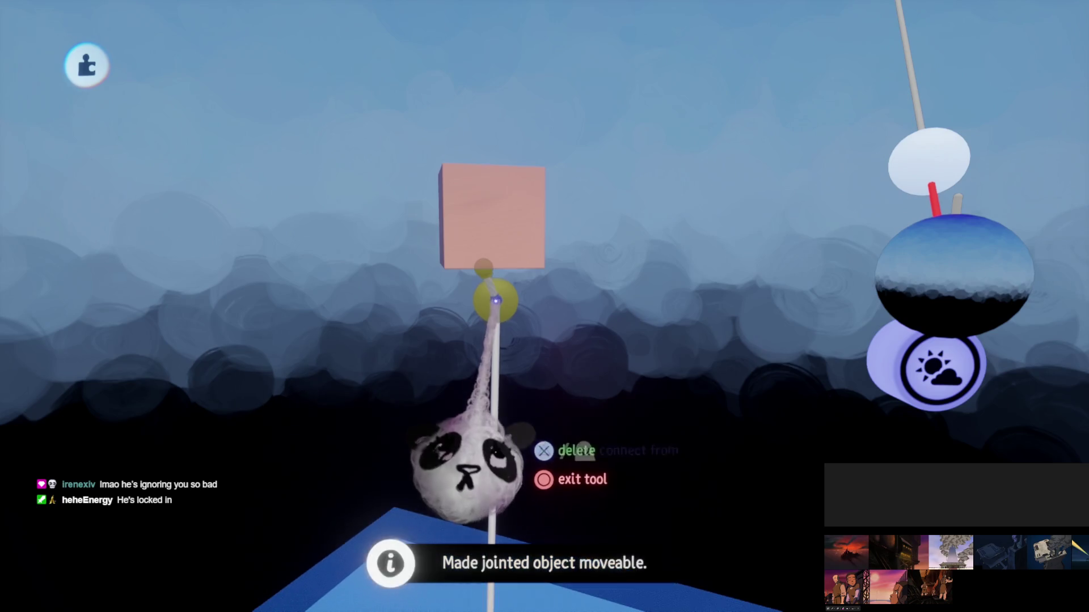
mouse_move(558, 335)
mouse_down()
mouse_move(554, 348)
mouse_move(619, 355)
mouse_move(554, 357)
mouse_move(547, 406)
mouse_up()
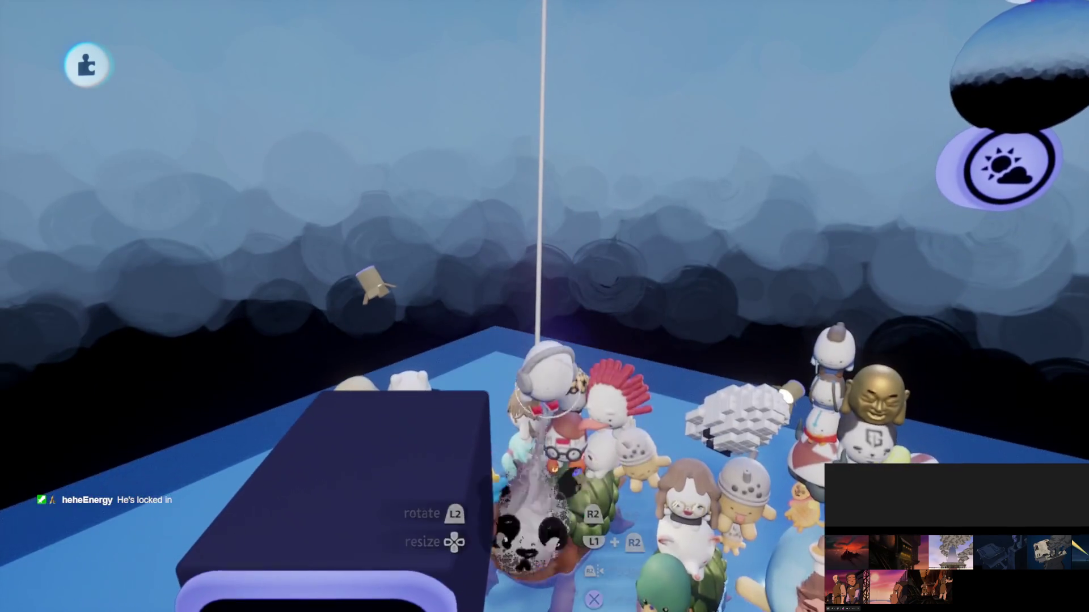
Step: Place a Mover gadget on the stacked characters from Movers & Output
key(Escape)
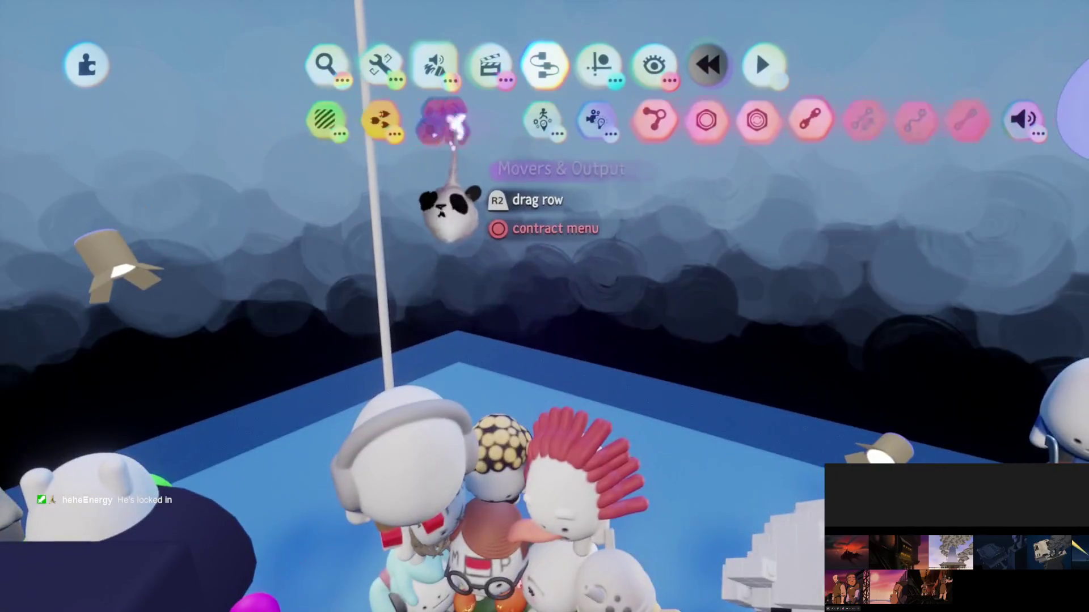
click(451, 122)
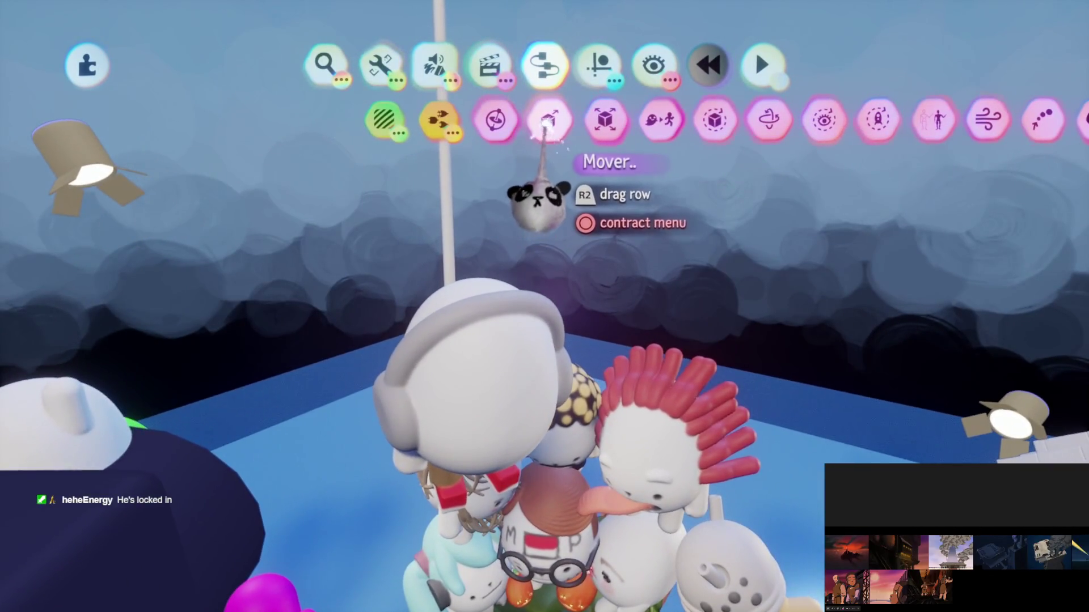
click(547, 122)
click(509, 435)
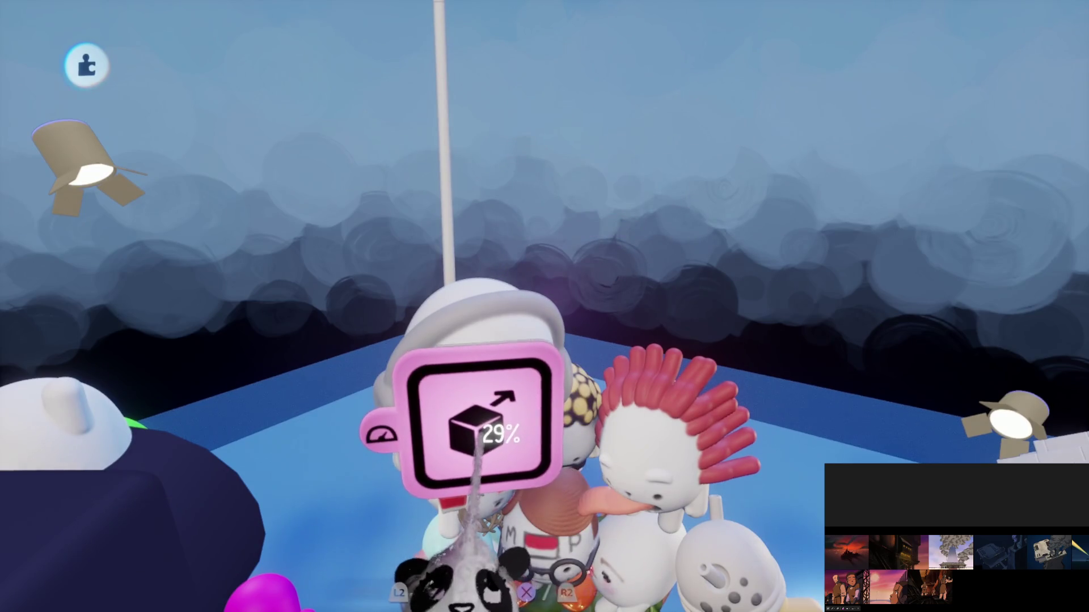
click(485, 431)
key(Escape)
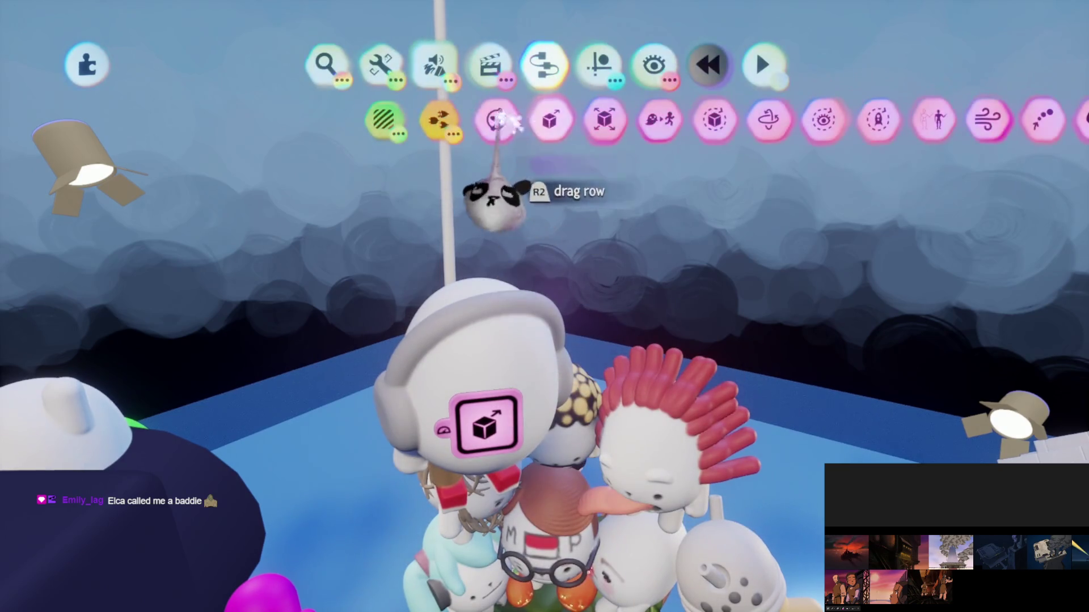
Step: Wire a Signal gadget to the Mover's Forward Speed and lower its damping to 26%
click(397, 116)
click(514, 120)
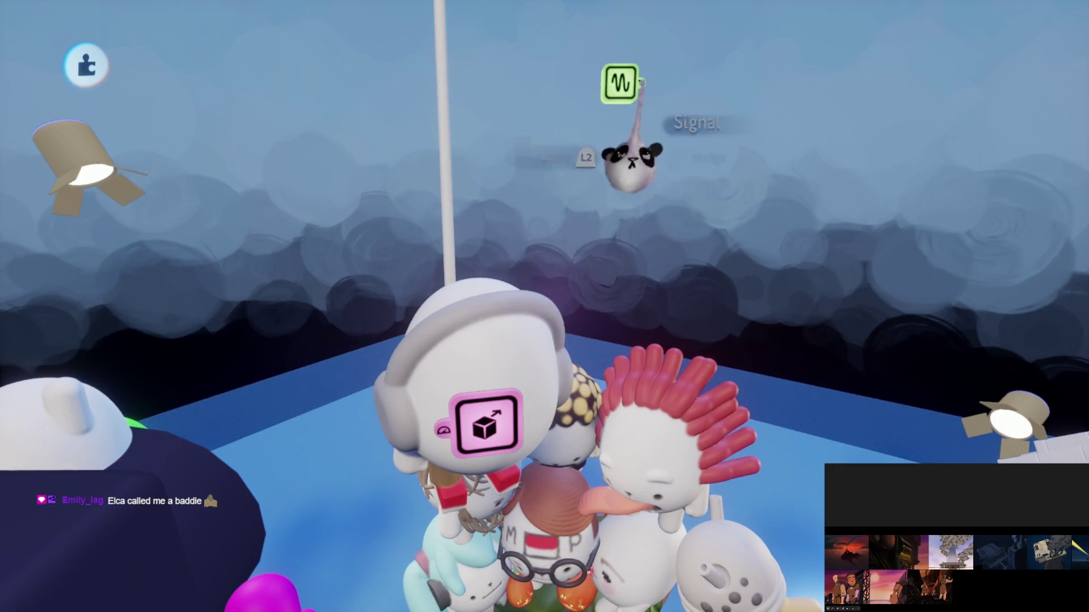
click(443, 431)
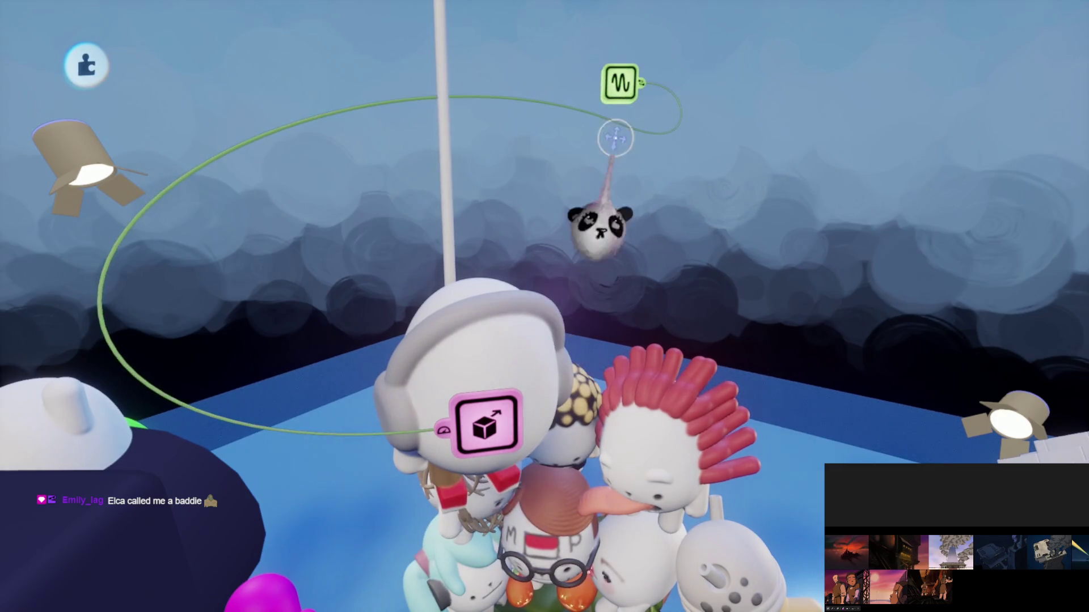
click(443, 430)
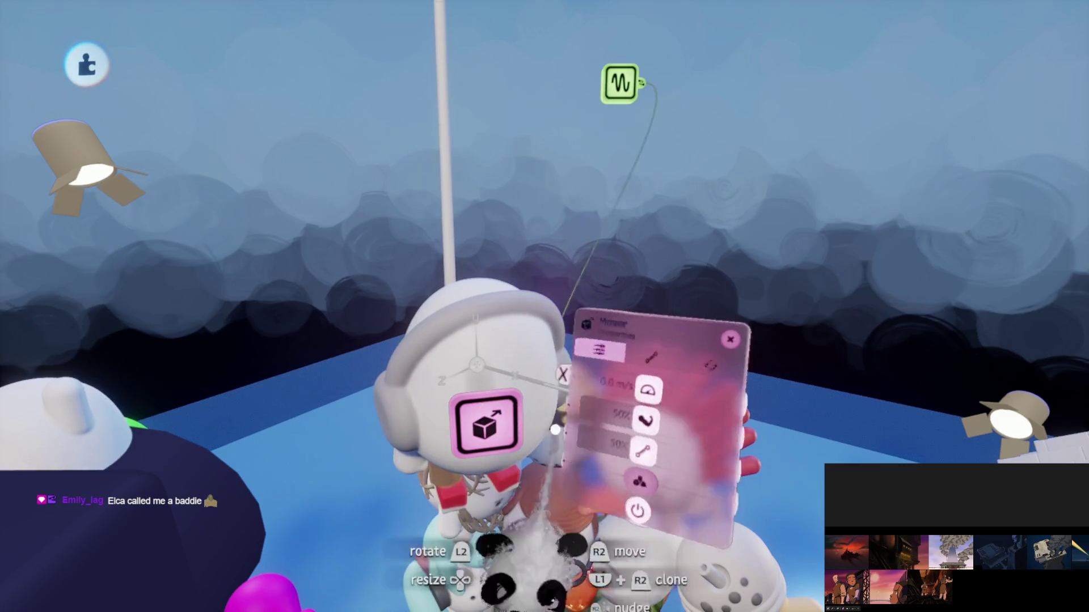
mouse_move(651, 419)
mouse_down()
mouse_move(621, 420)
mouse_move(623, 452)
mouse_move(585, 451)
mouse_up()
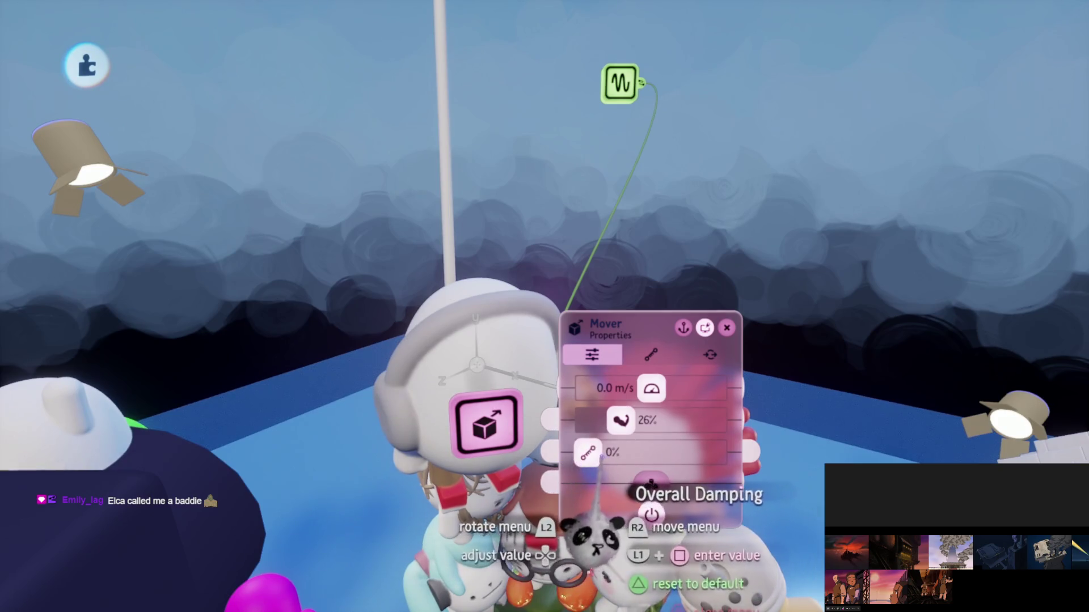
key(Escape)
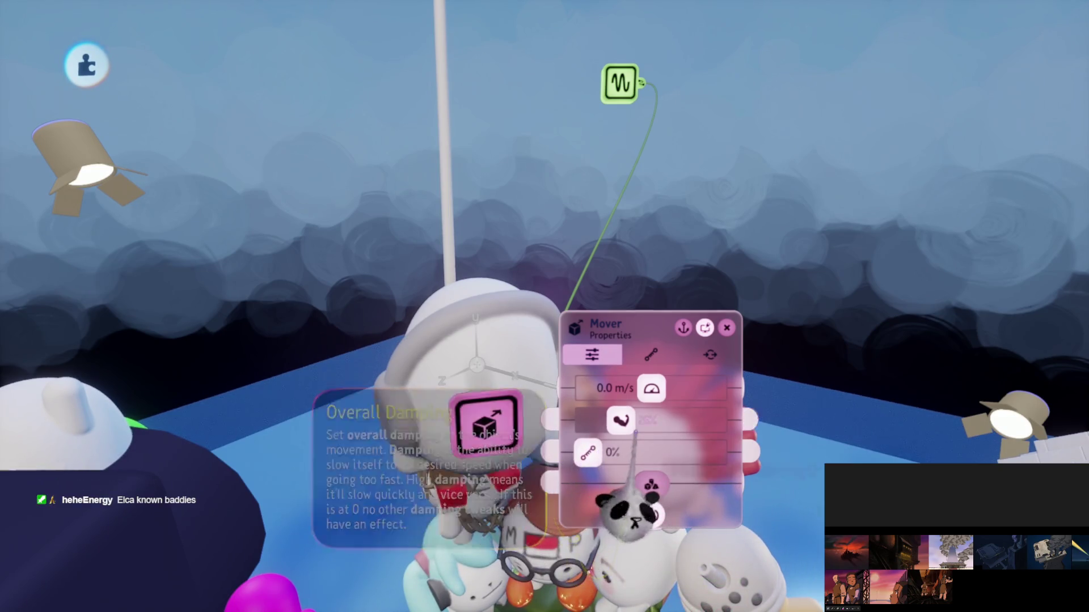
key(Tab)
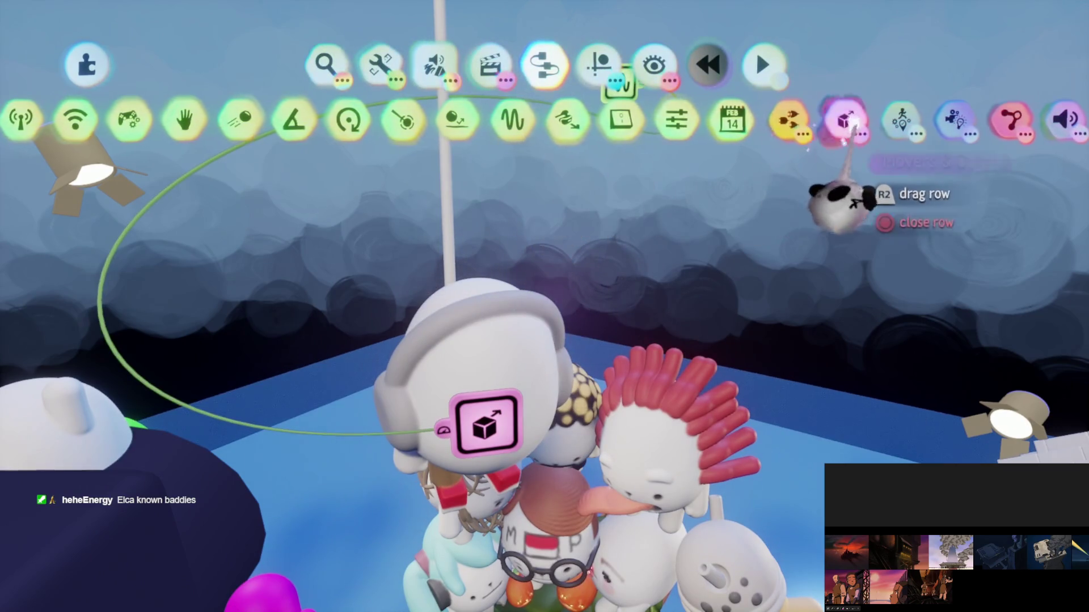
Step: Place a Rotator beside the Signal gadget and snap its rotation axis to vertical
click(845, 119)
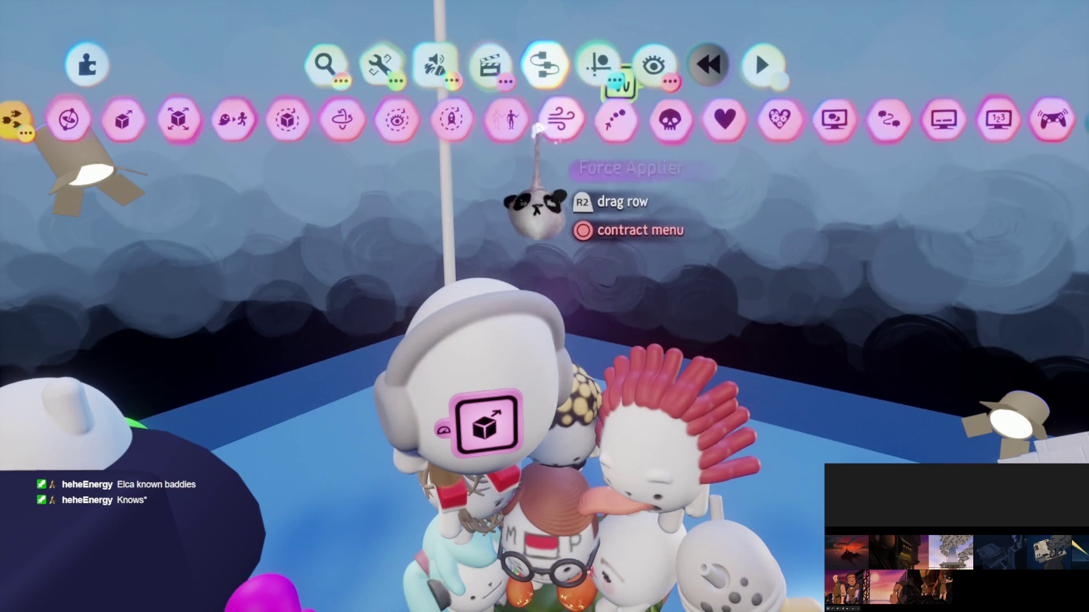
drag(567, 128, 732, 119)
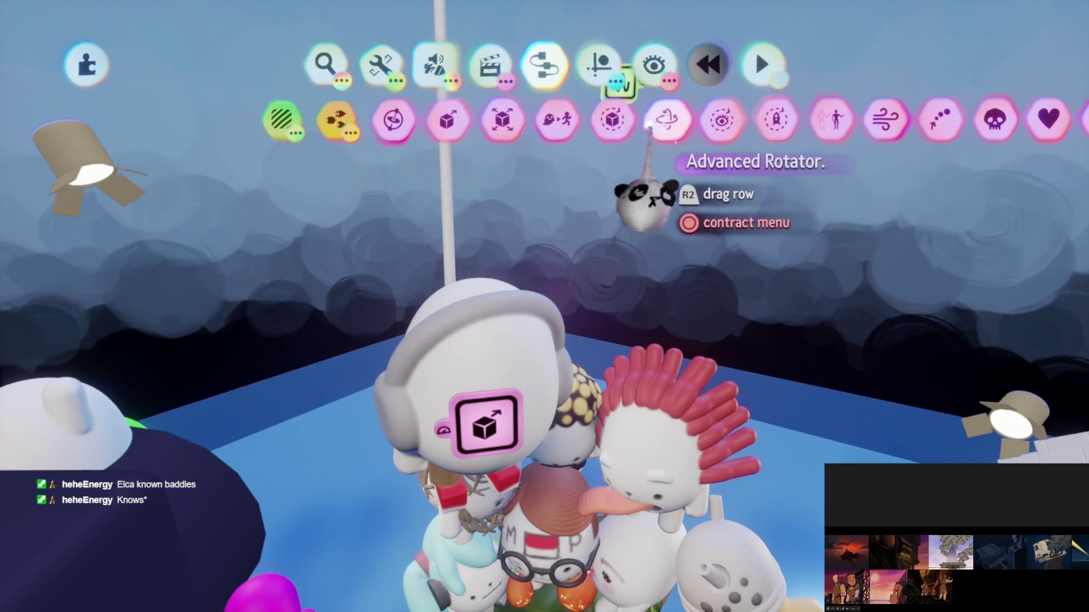
click(610, 122)
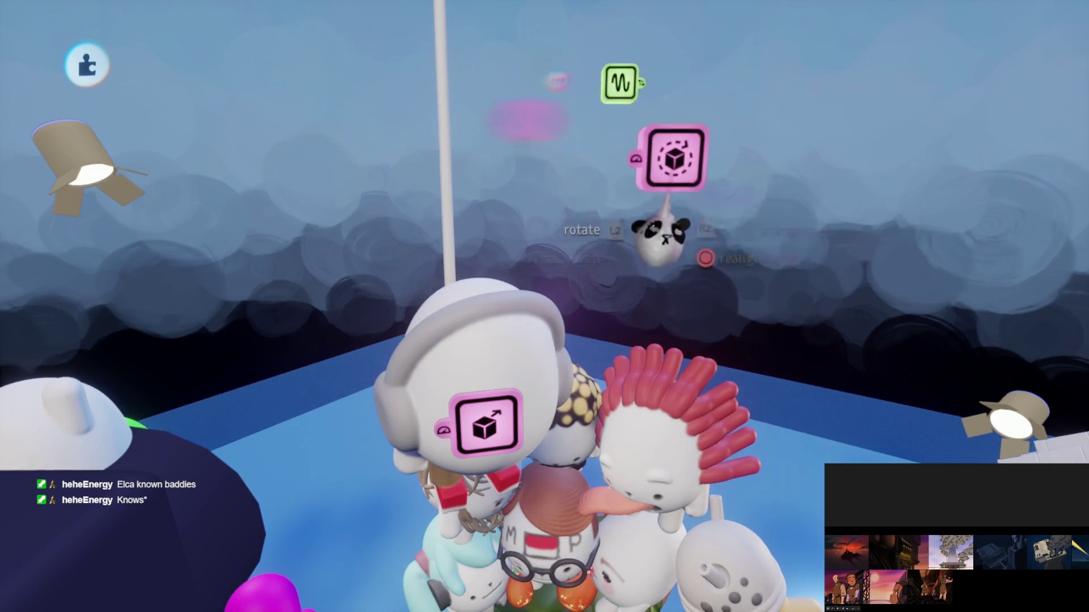
click(683, 128)
key(Escape)
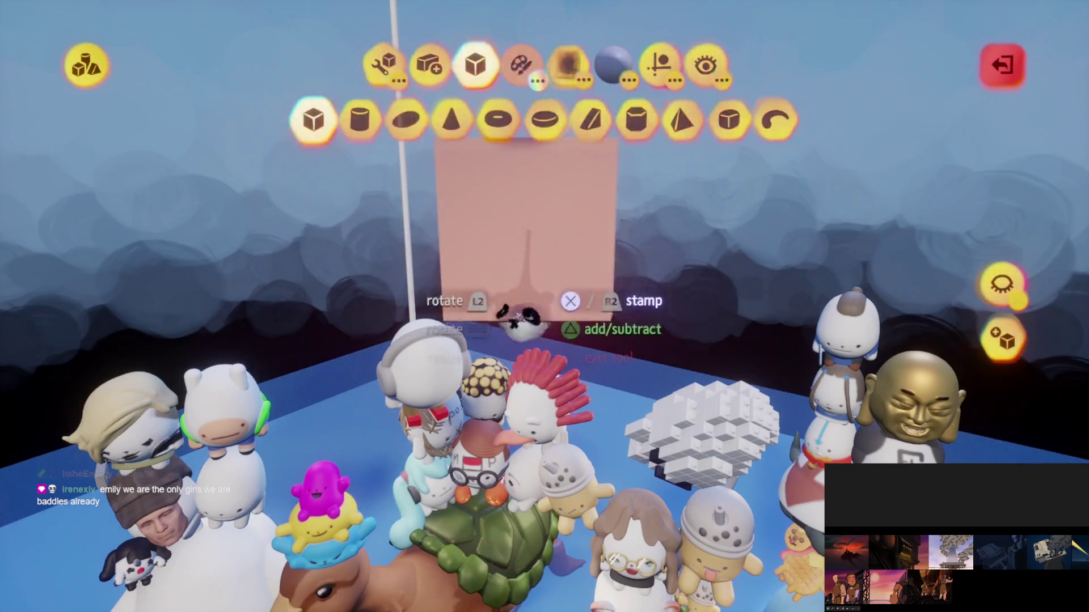
click(644, 159)
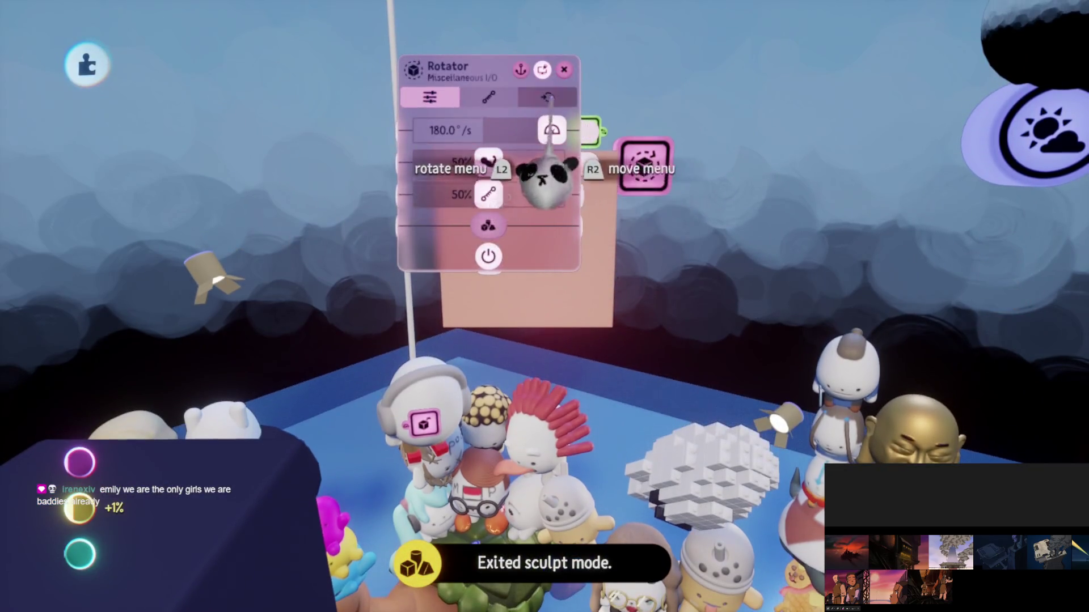
key(Tab)
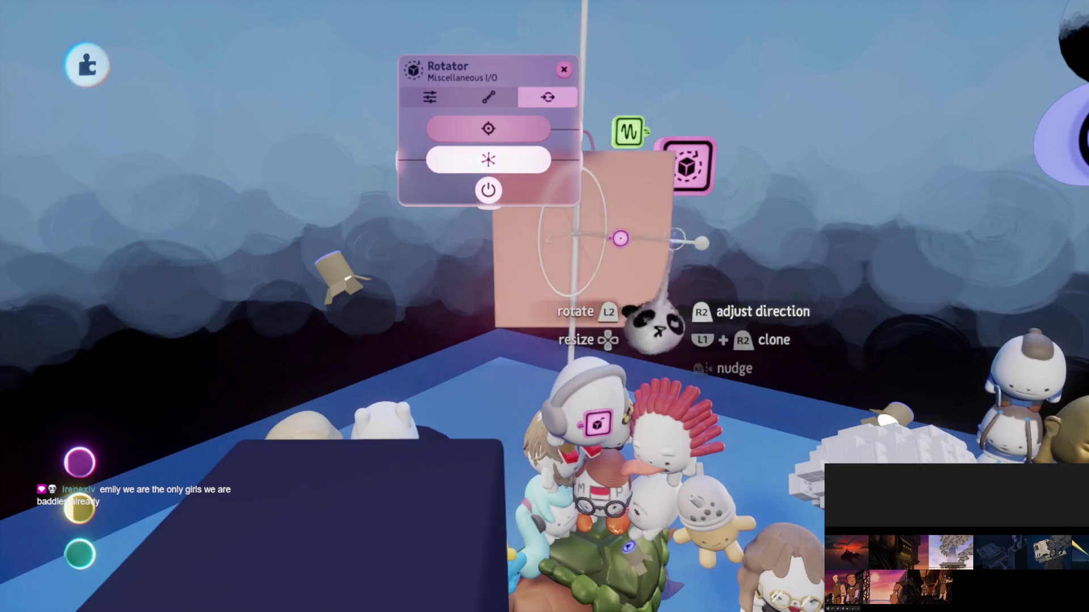
key(Escape)
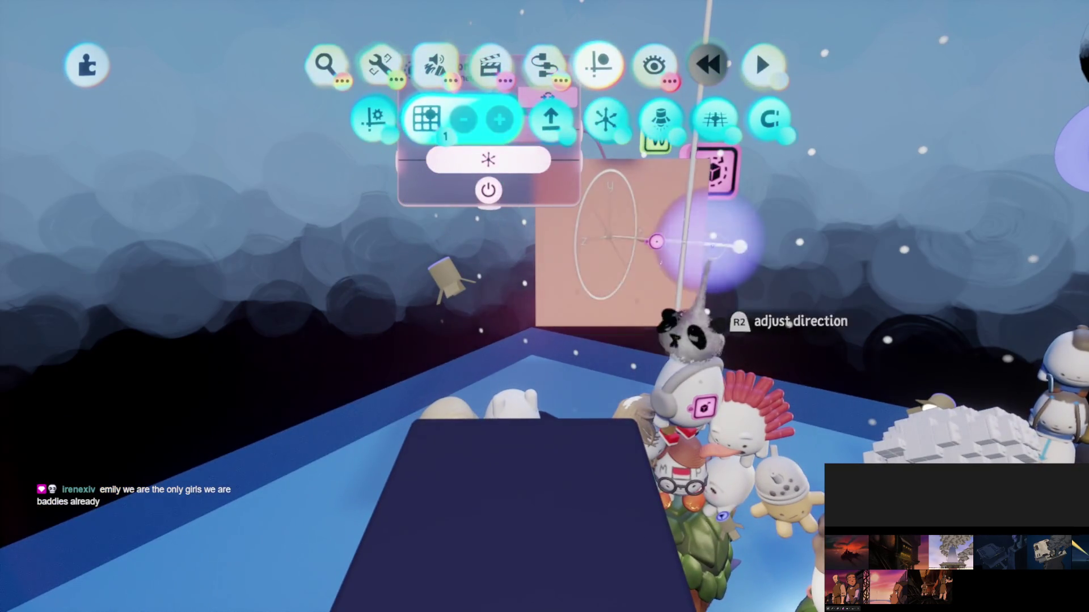
key(Escape)
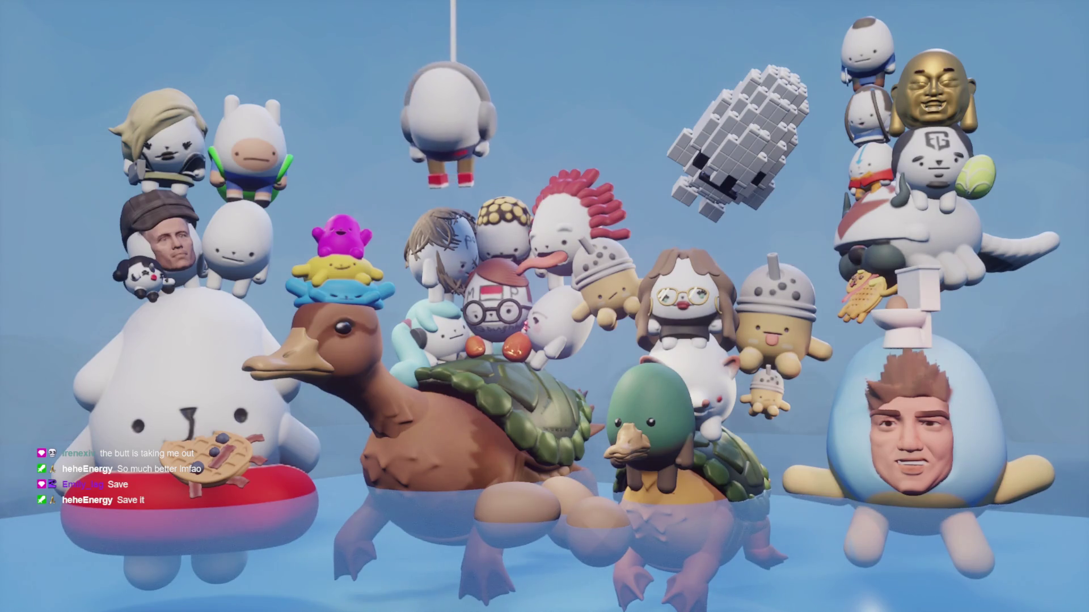
Step: Save this version of 4S - Turtle Ducks online as PRIVATE and return to the scene
key(Escape)
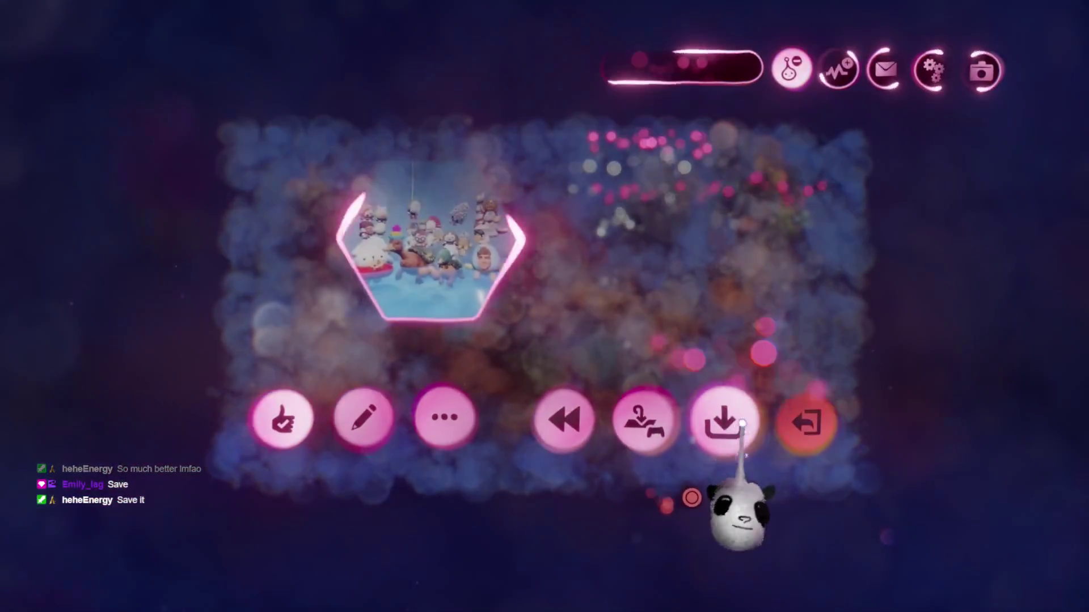
click(722, 425)
click(1015, 358)
click(1009, 60)
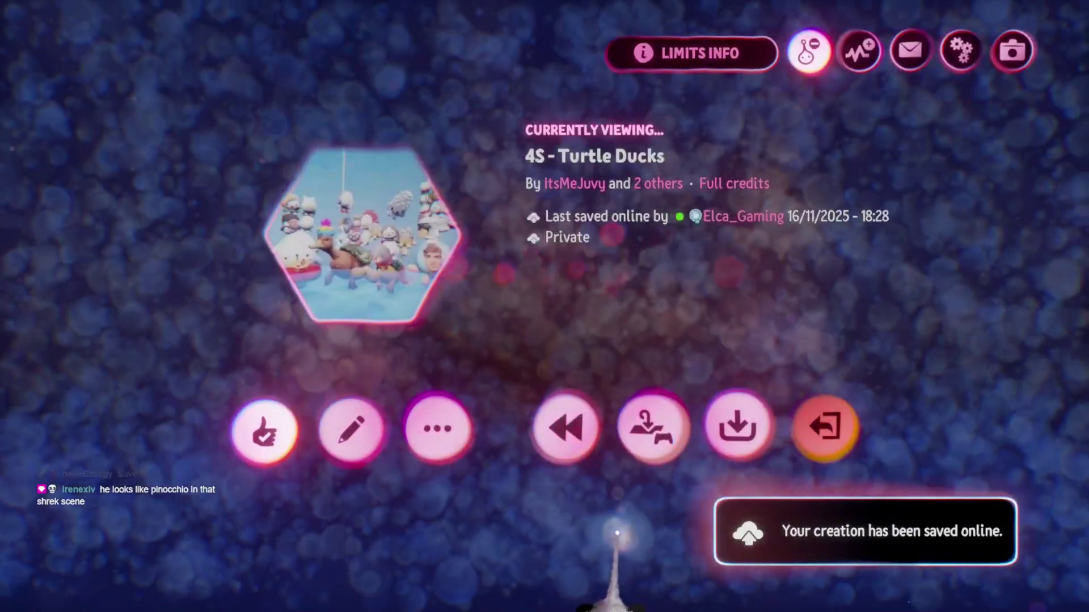
key(Escape)
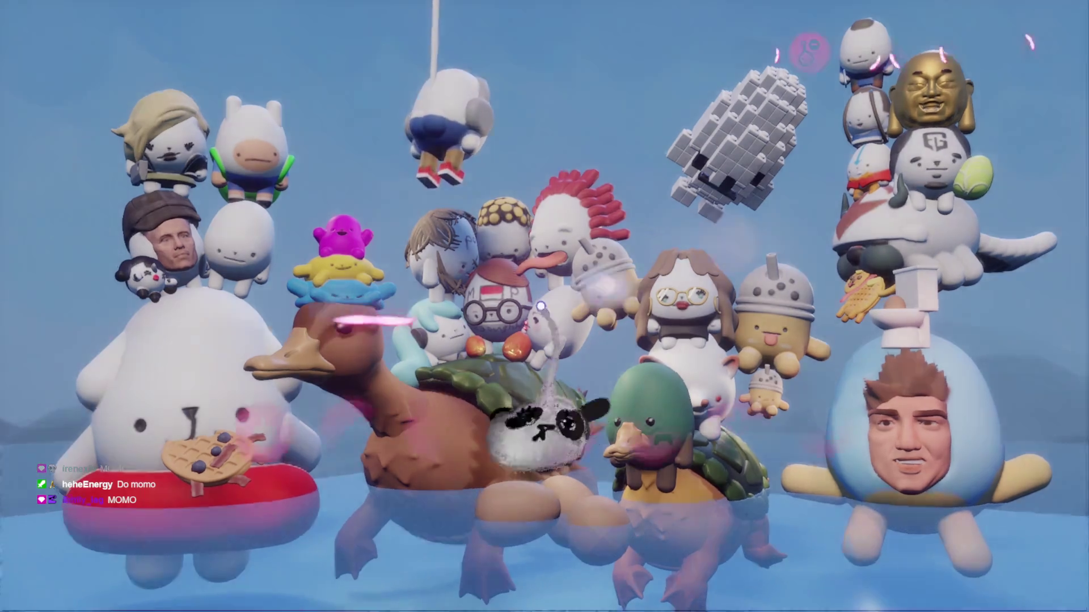
key(Escape)
Step: Return to editing the Turtle Ducks scene and frame the stacked characters
click(352, 433)
scroll(572, 219, up, 5)
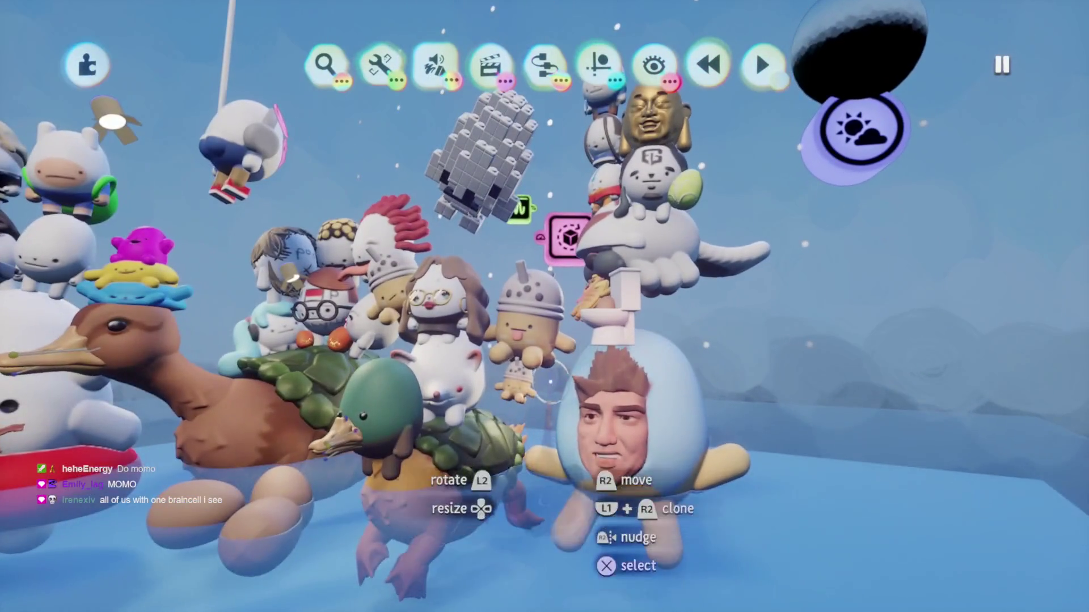
scroll(544, 307, left, 5)
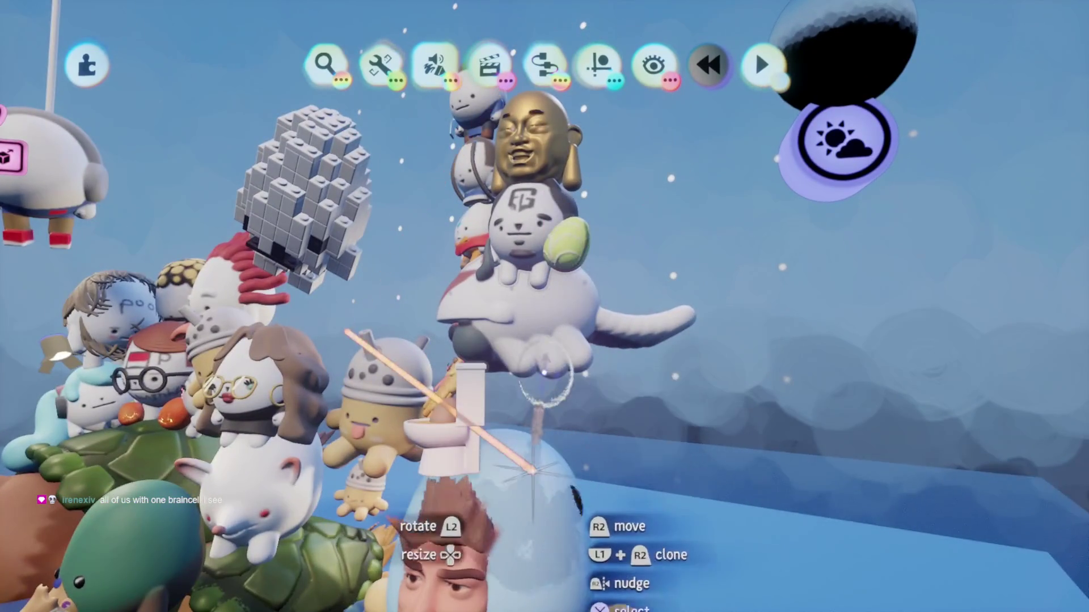
scroll(544, 371, down, 5)
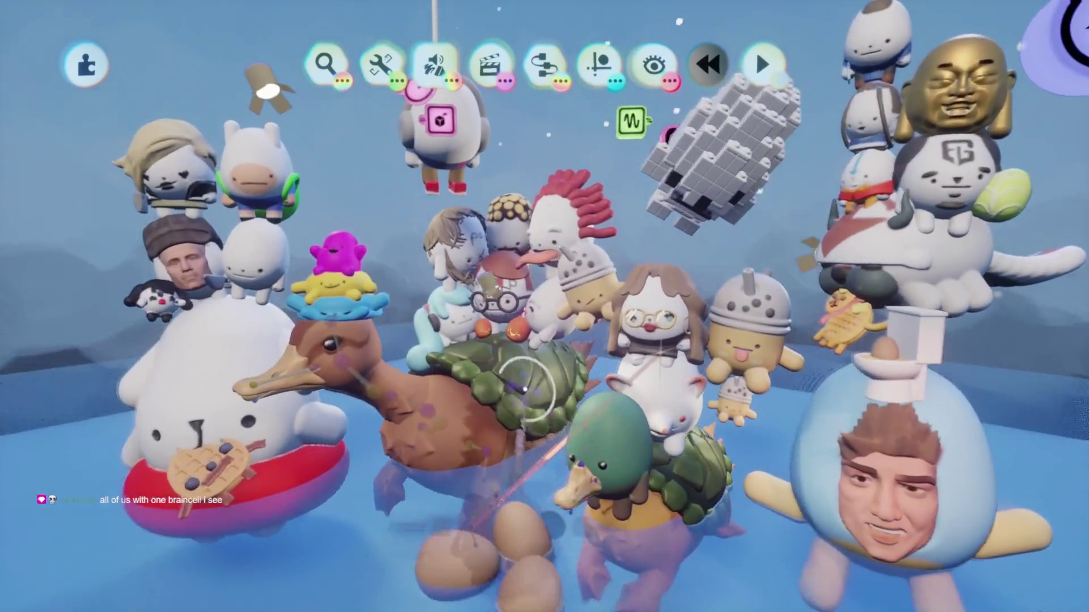
scroll(525, 391, up, 5)
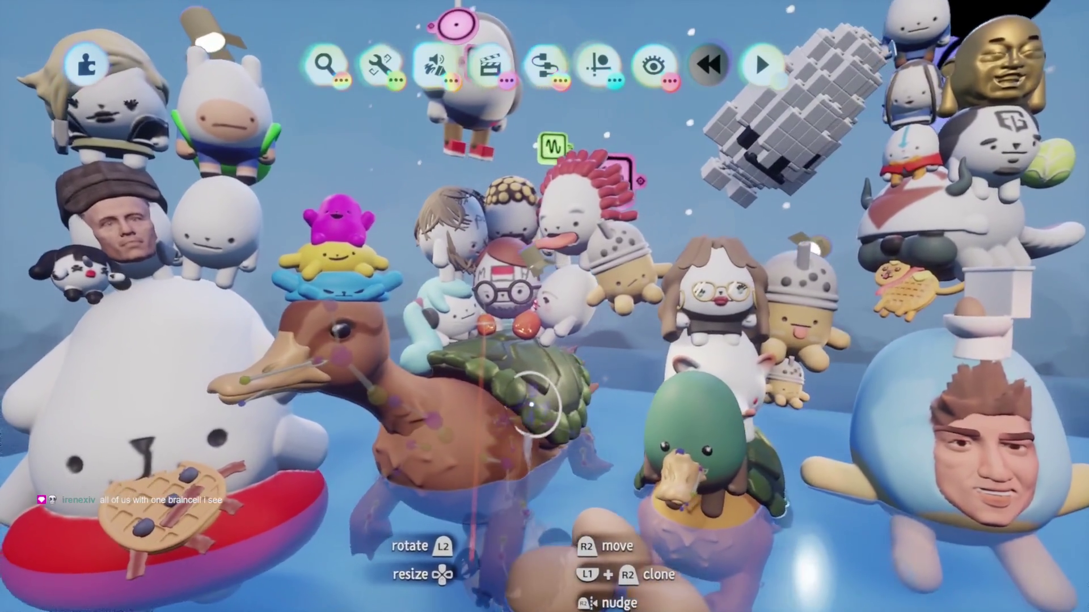
scroll(544, 306, left, 5)
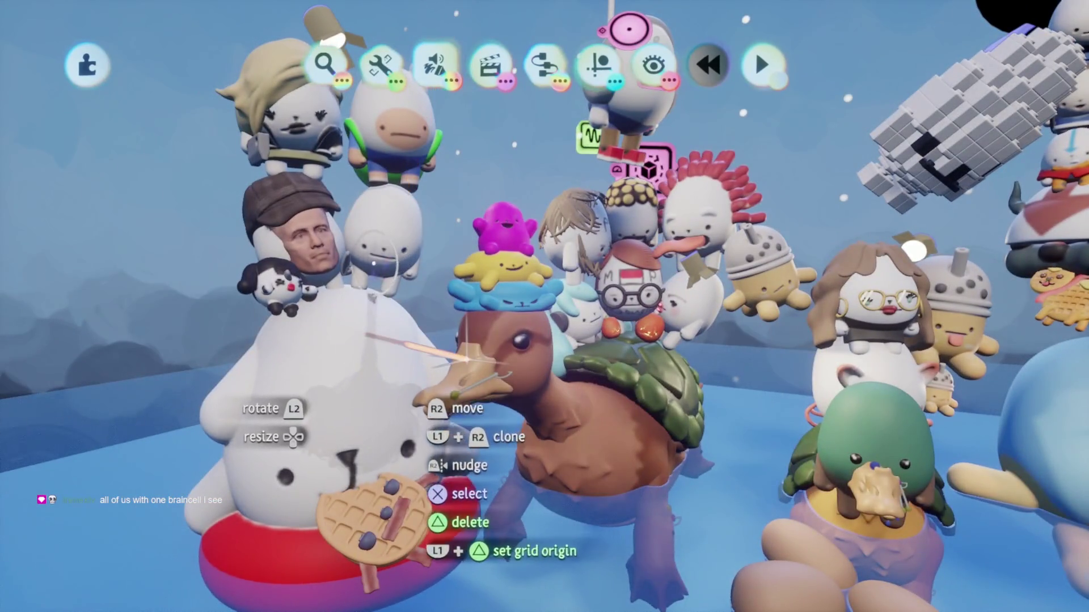
key(Escape)
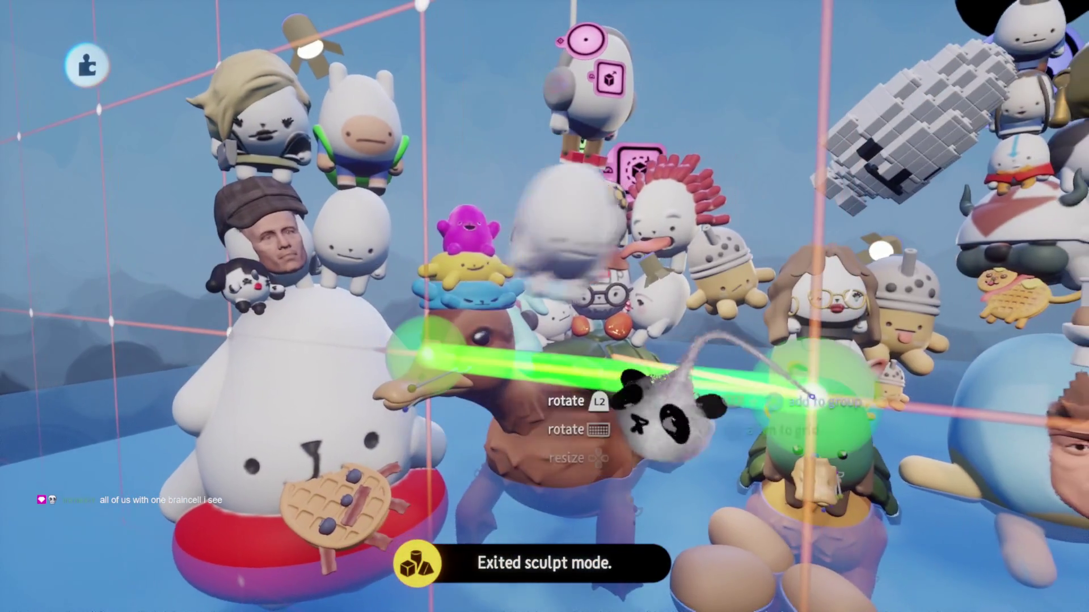
scroll(544, 306, up, 5)
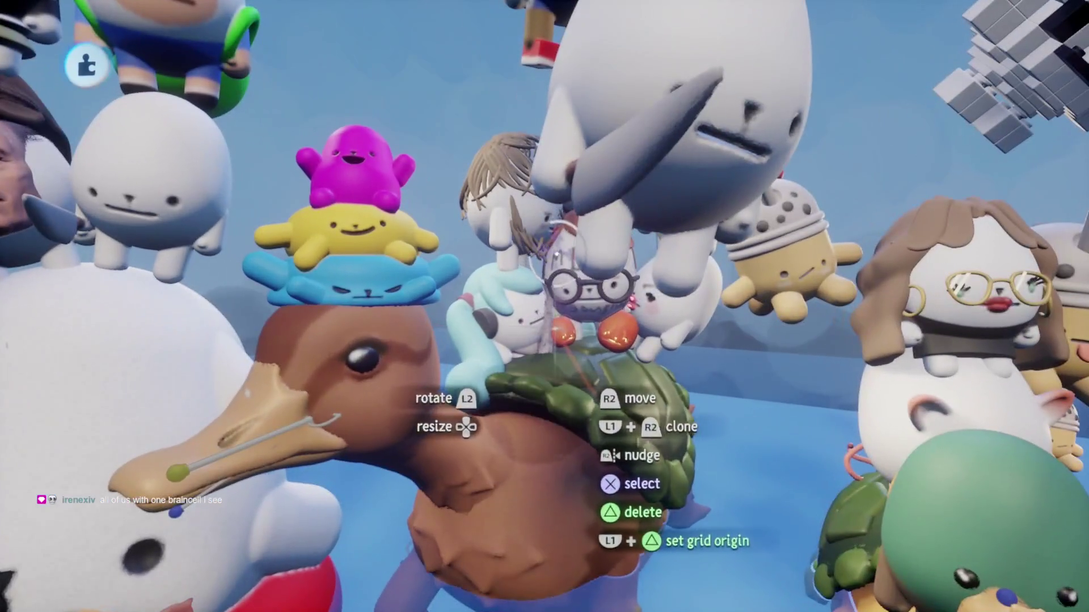
Step: Clone the plain white egg character and carry the copy away from the pile onto the platform
ctrl+click(553, 243)
scroll(544, 306, down, 5)
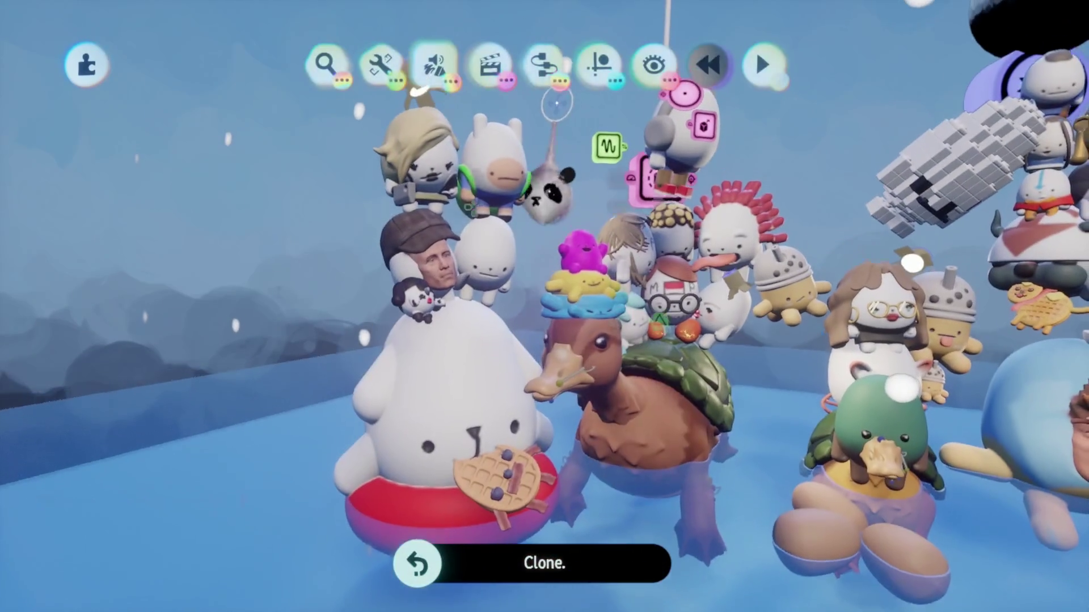
mouse_move(559, 153)
mouse_down()
mouse_move(408, 238)
mouse_move(487, 385)
mouse_up()
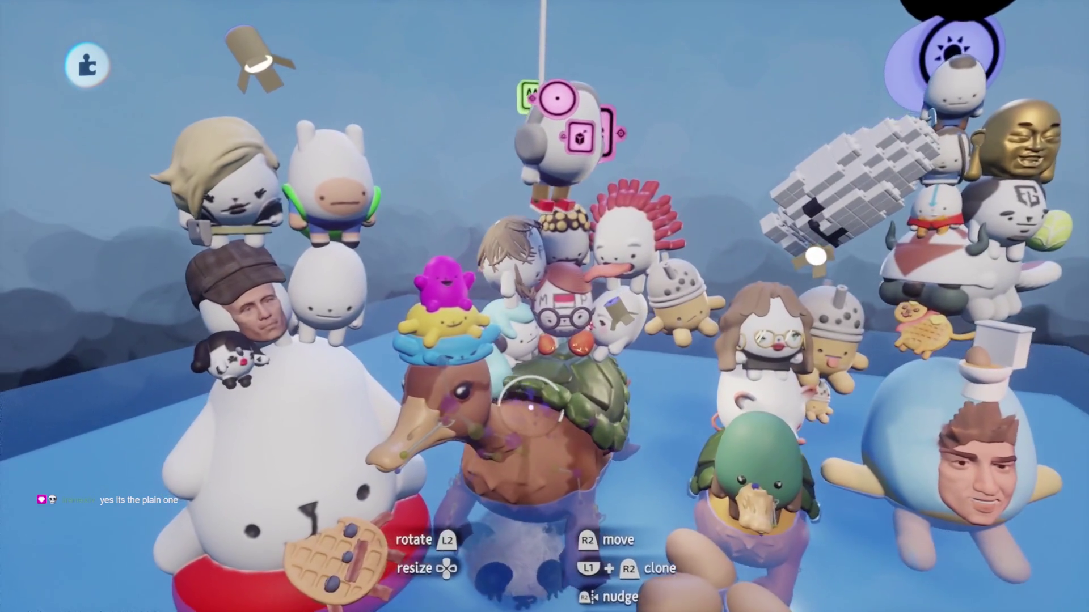
scroll(536, 384, up, 5)
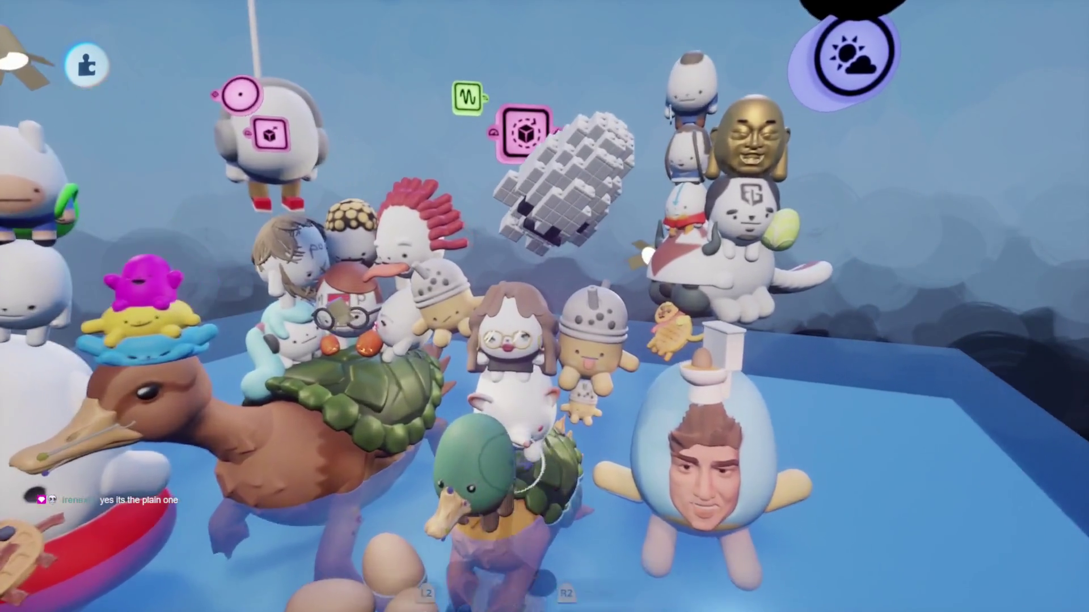
scroll(516, 380, up, 5)
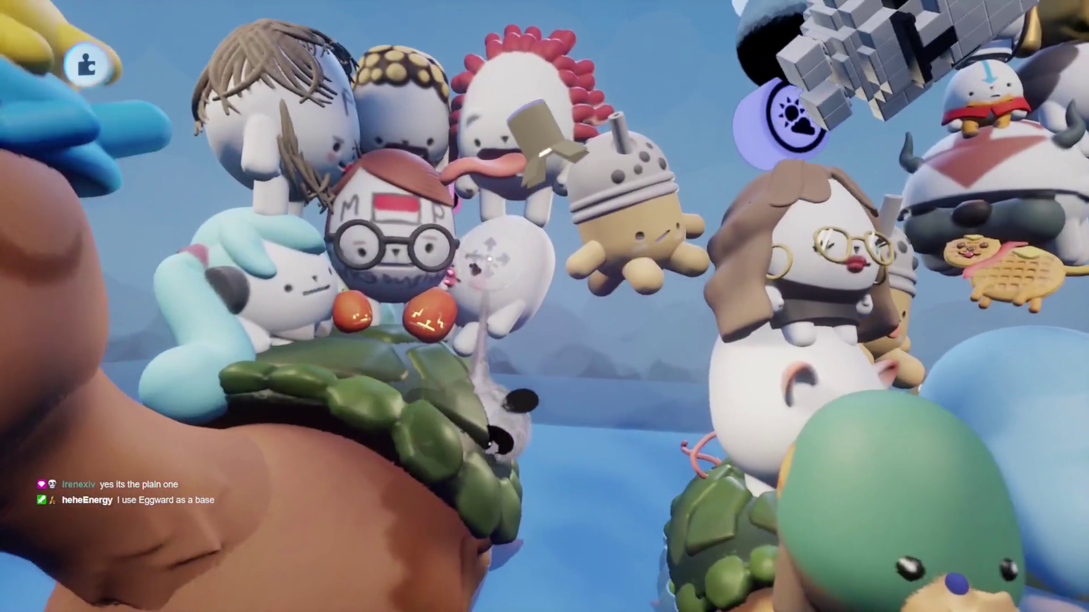
scroll(489, 258, down, 3)
mouse_move(510, 317)
mouse_down()
mouse_move(552, 391)
mouse_move(567, 360)
mouse_up()
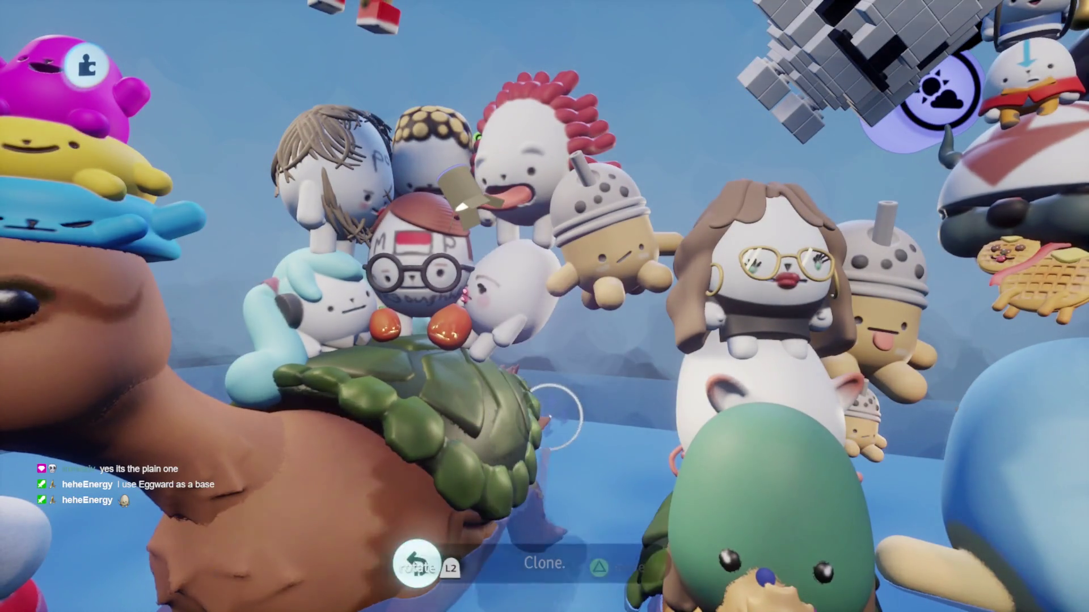
scroll(559, 416, down, 5)
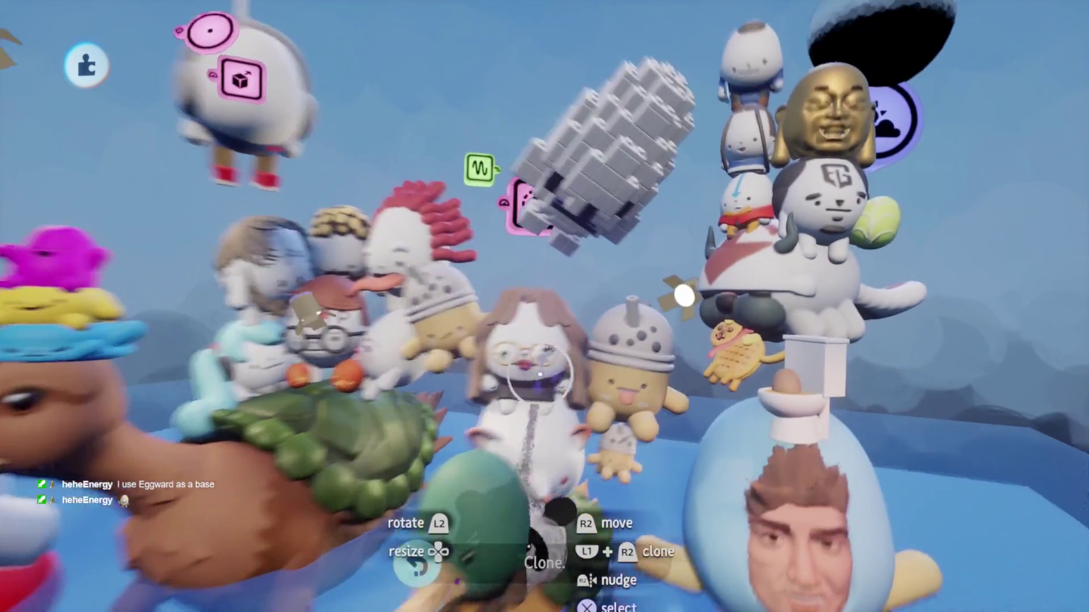
scroll(538, 371, left, 5)
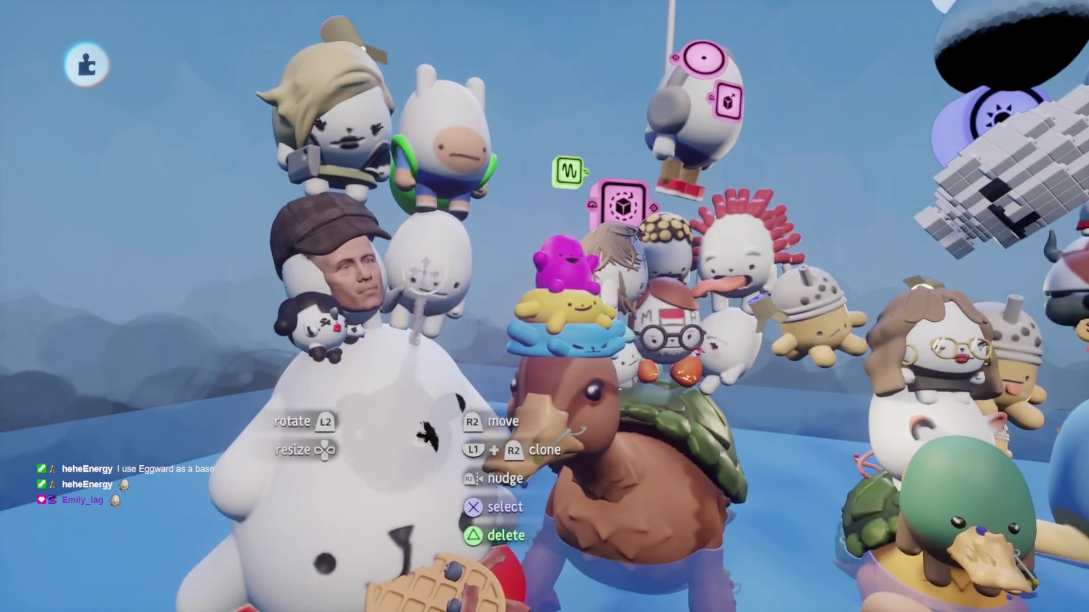
mouse_move(425, 436)
mouse_down()
mouse_move(511, 448)
mouse_move(486, 442)
mouse_move(536, 414)
mouse_up()
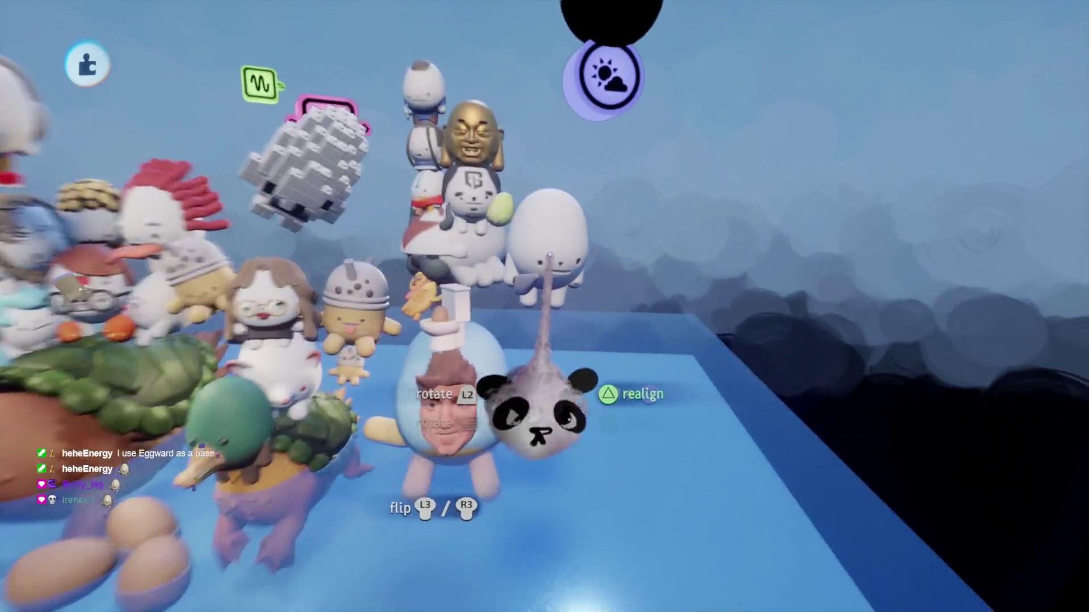
drag(549, 258, 523, 291)
Step: Briefly enter and exit sculpting on the copy, then move it to the platform edge
key(e)
key(Escape)
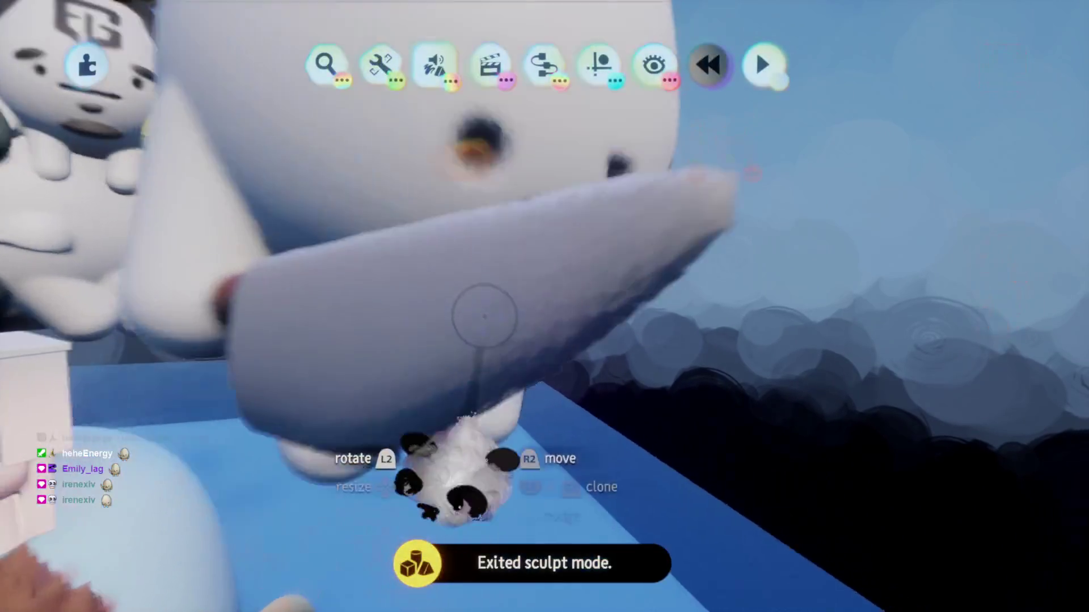
key(e)
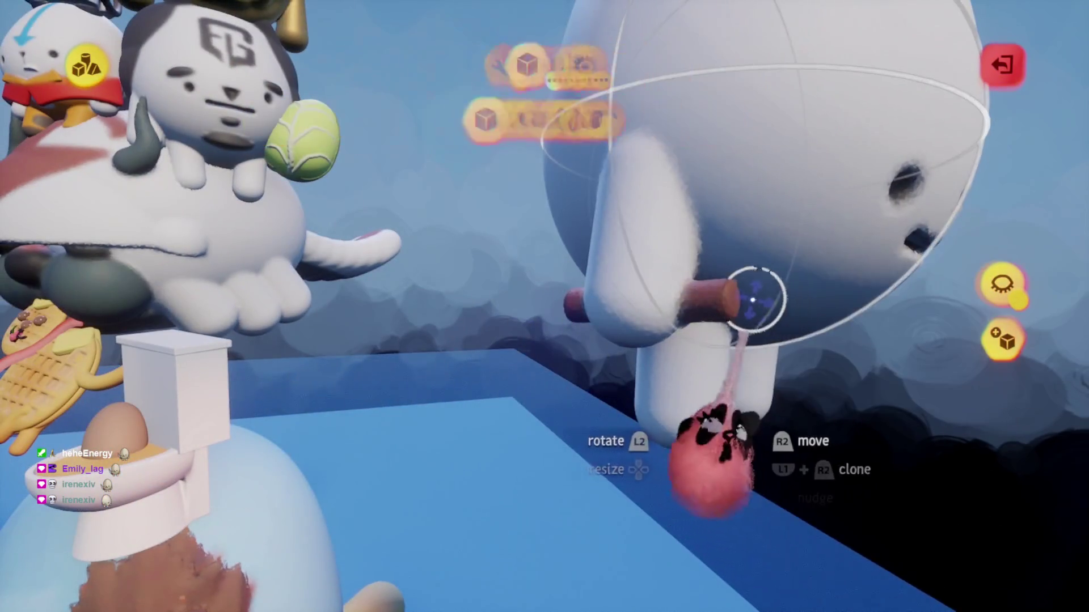
key(Escape)
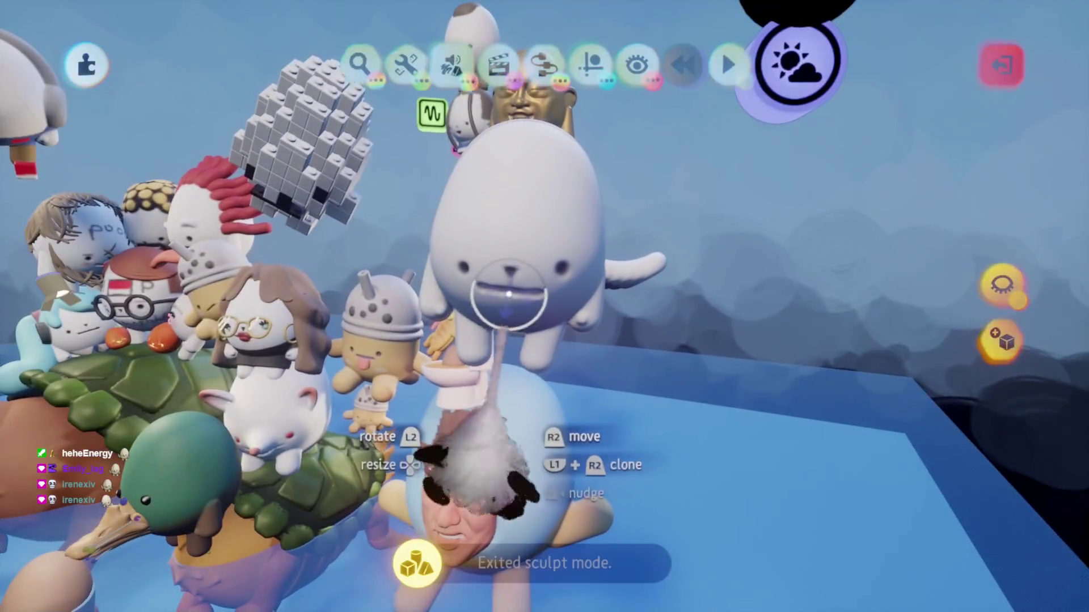
mouse_move(537, 268)
mouse_down()
mouse_move(569, 330)
mouse_move(564, 279)
mouse_move(549, 267)
mouse_move(559, 267)
mouse_move(498, 292)
mouse_move(510, 250)
mouse_move(571, 230)
mouse_move(375, 67)
mouse_up()
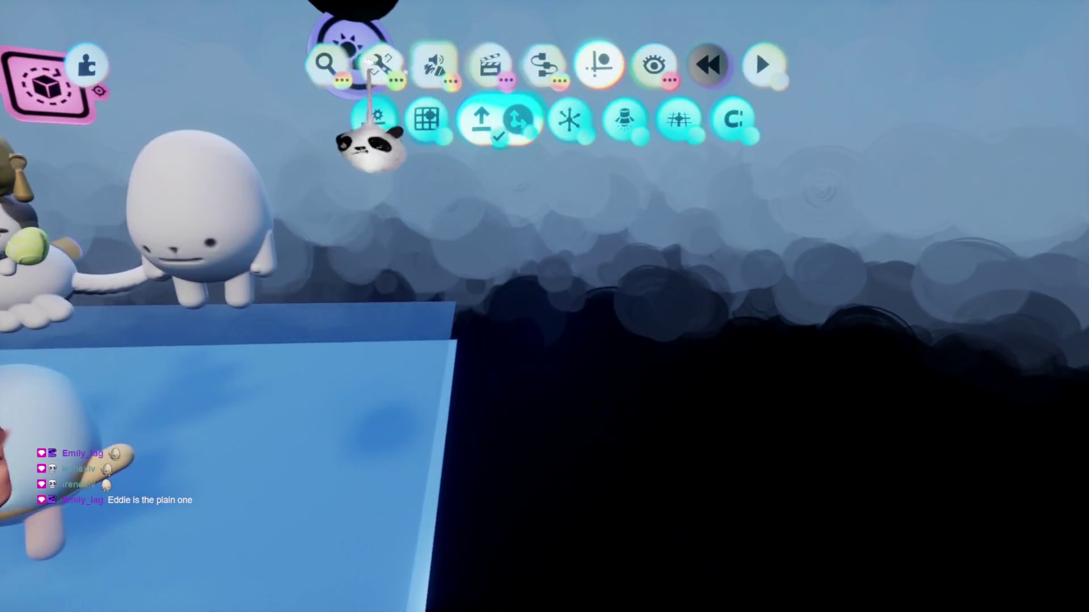
Step: Replace the old Sky search with 'Momo' to find the Momo creations
click(326, 64)
click(309, 133)
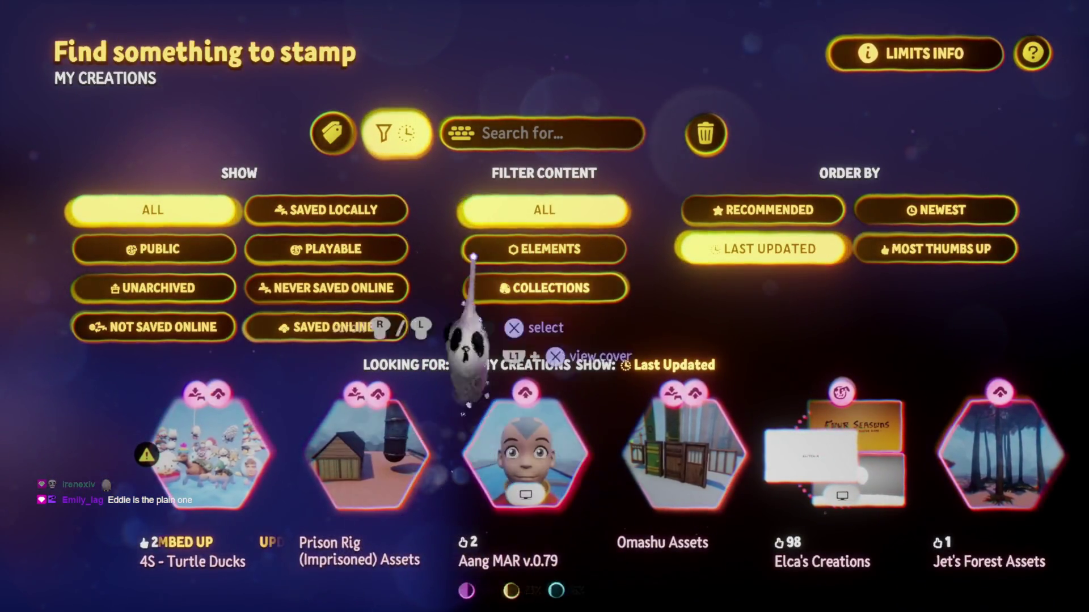
click(541, 133)
key(Up)
key(Up)
key(Right)
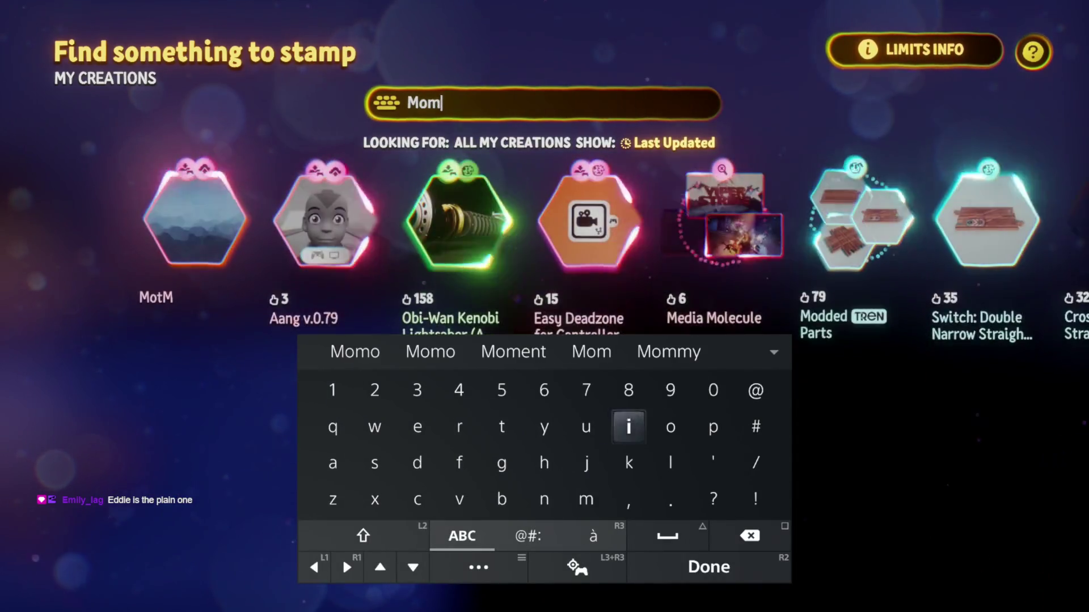
key(Right)
text(o)
key(Return)
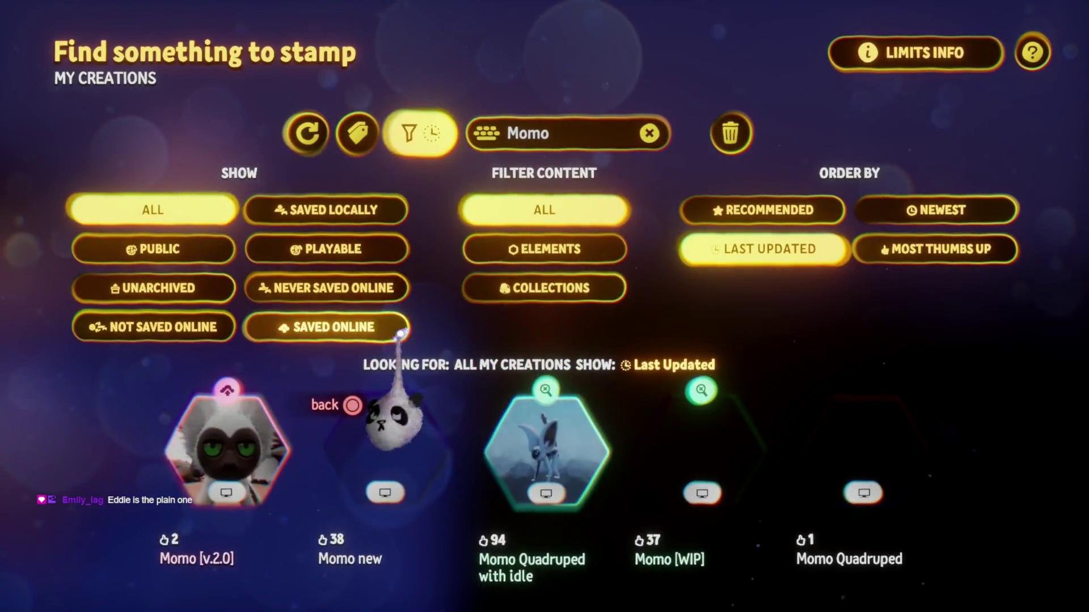
Step: Pick the winged Momo from My Creations and stamp it beside the panda head
key(Escape)
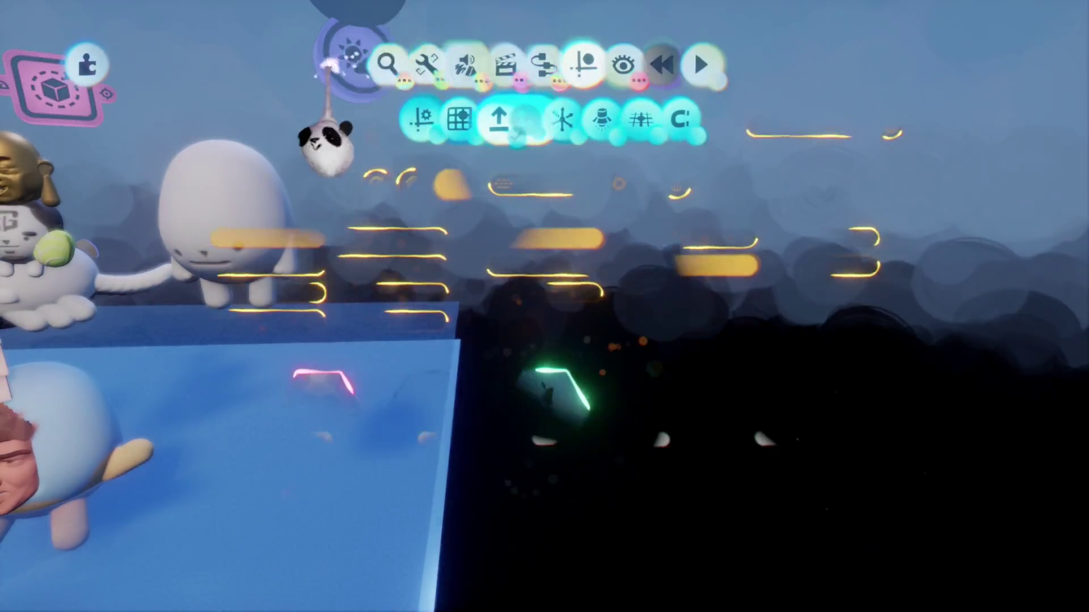
click(377, 61)
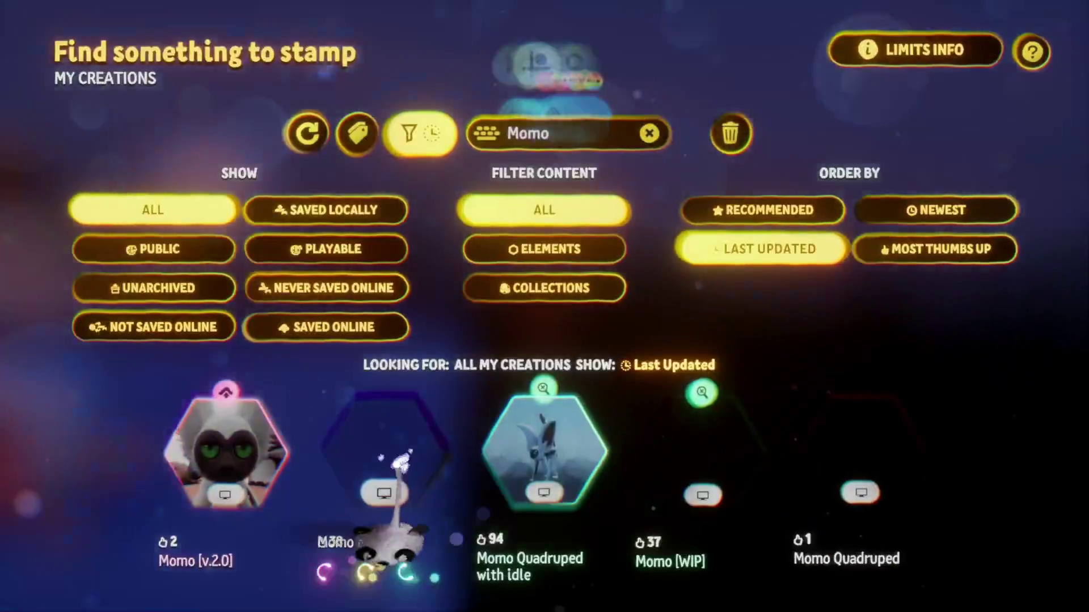
click(364, 522)
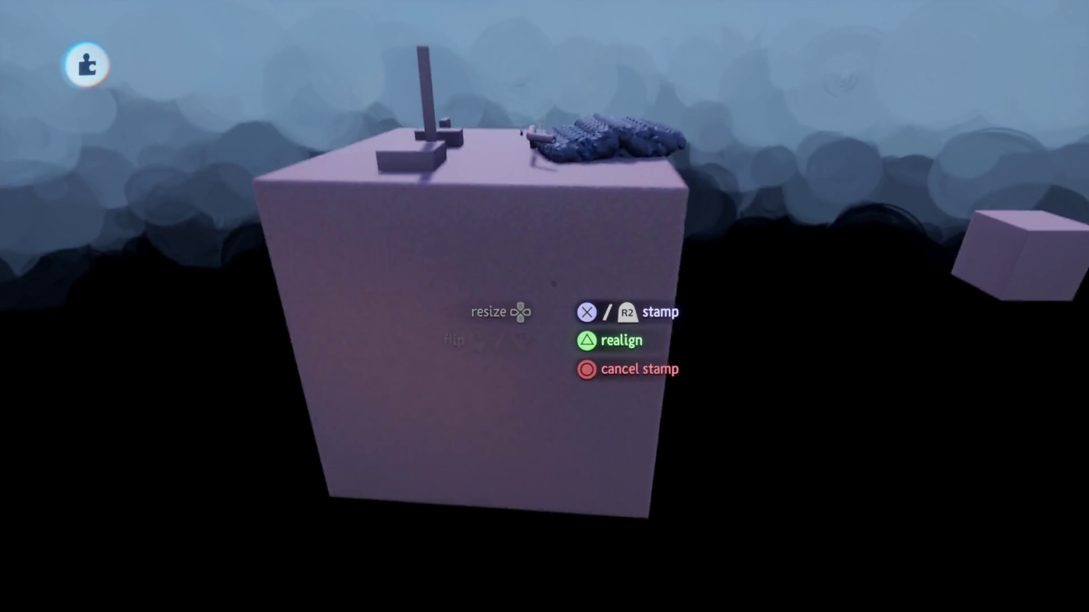
click(486, 462)
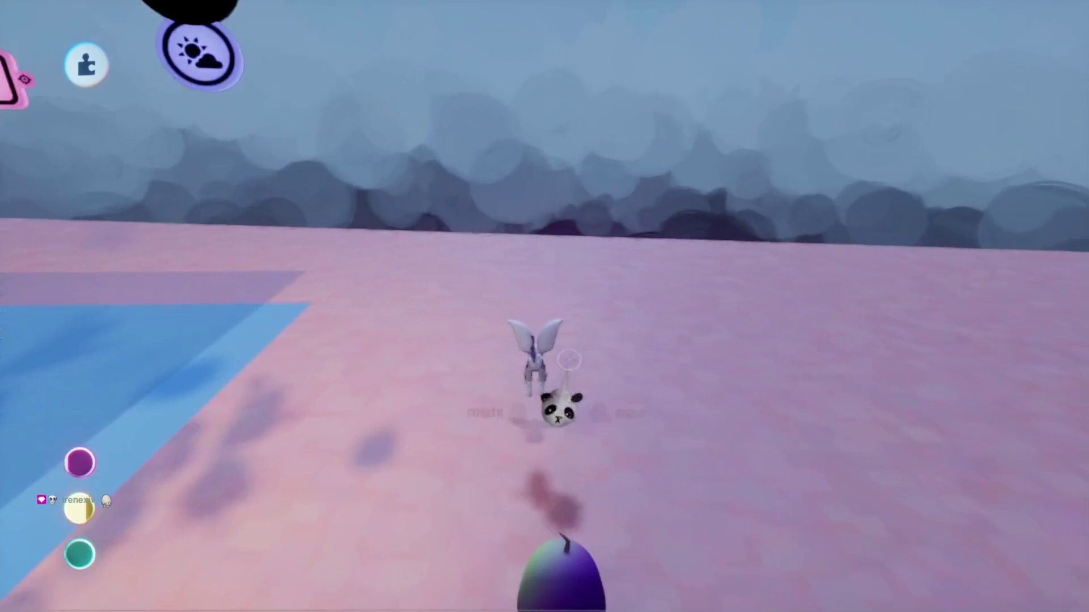
Step: Move the winged Momo next to the white egg character and down onto the floor
mouse_move(527, 370)
mouse_down()
mouse_move(520, 311)
mouse_move(529, 333)
mouse_move(628, 318)
mouse_up()
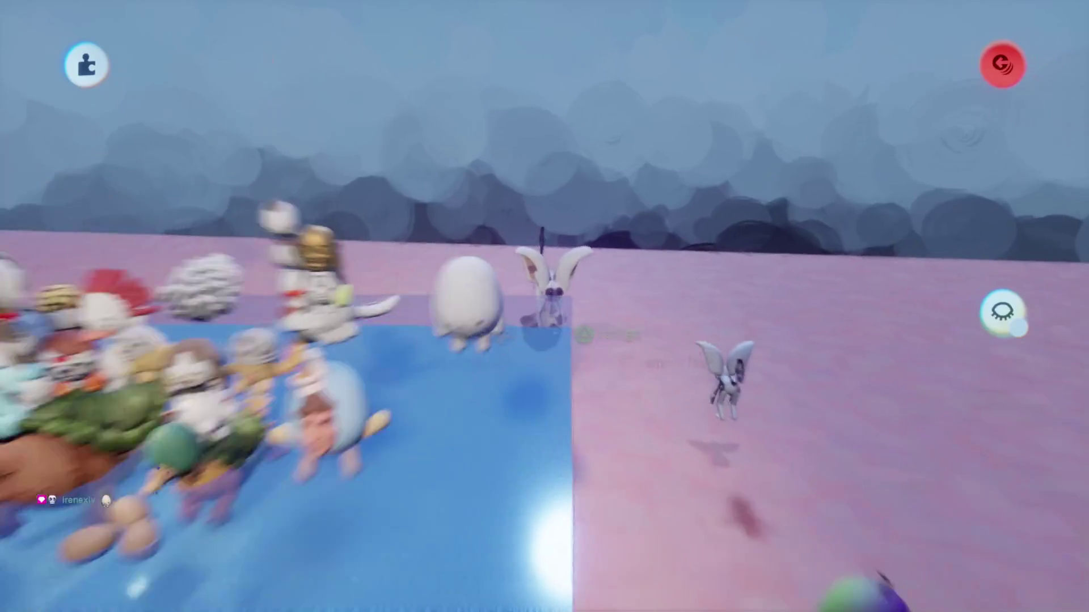
mouse_move(553, 340)
mouse_down()
mouse_move(559, 391)
mouse_move(570, 363)
mouse_up()
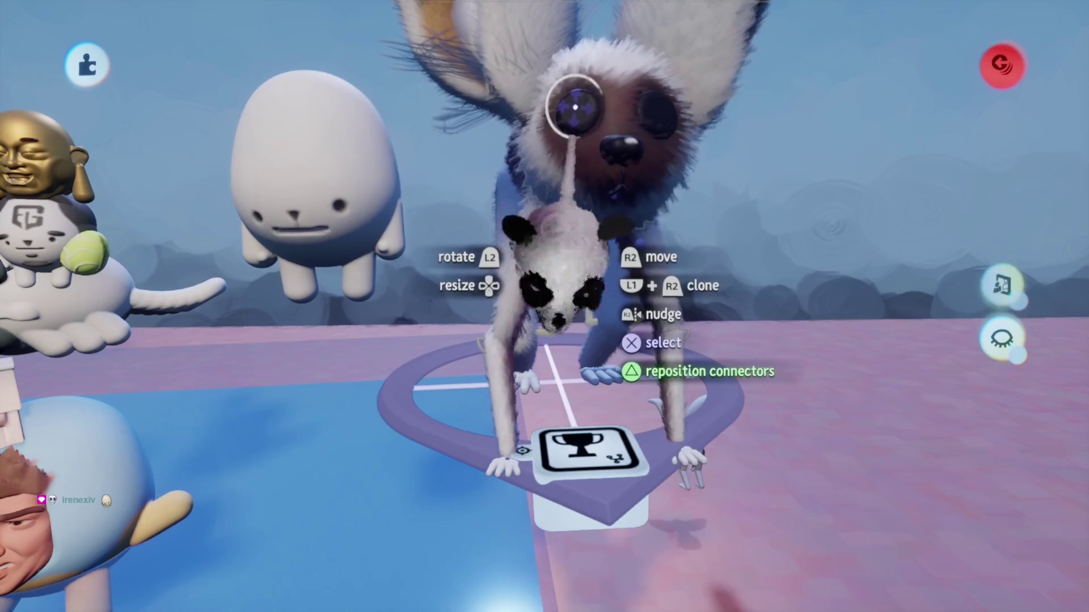
key(Tab)
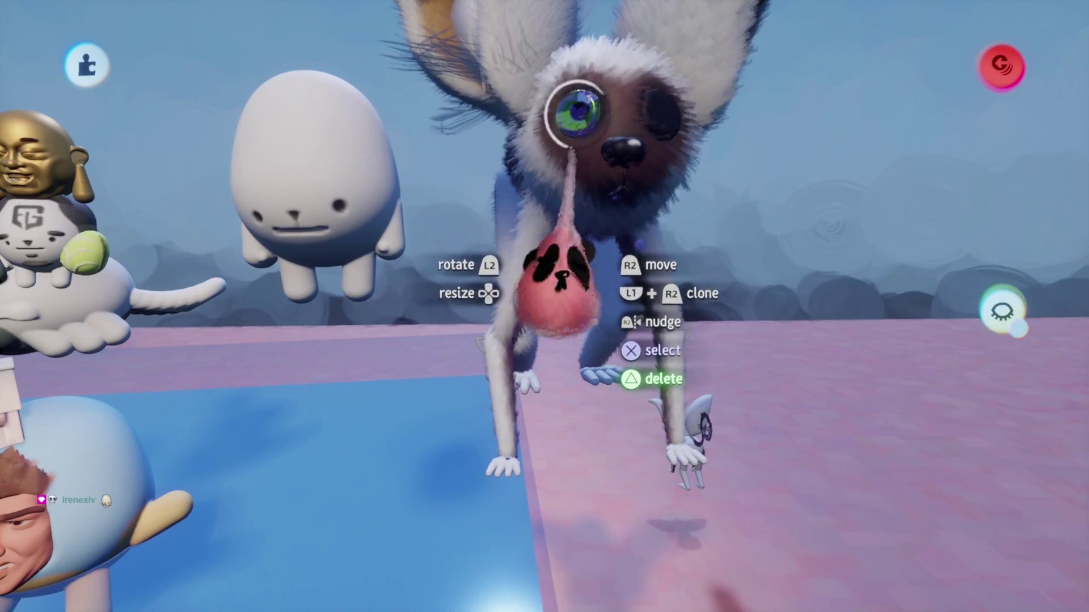
mouse_move(671, 97)
mouse_down()
mouse_move(608, 329)
mouse_move(688, 503)
mouse_move(654, 556)
mouse_up()
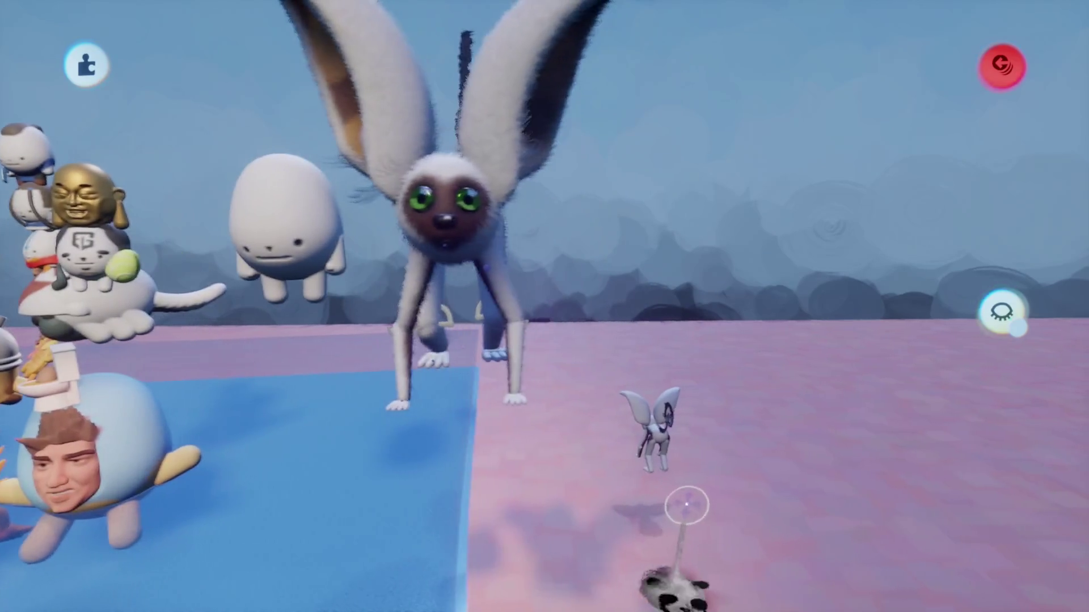
drag(454, 164, 693, 527)
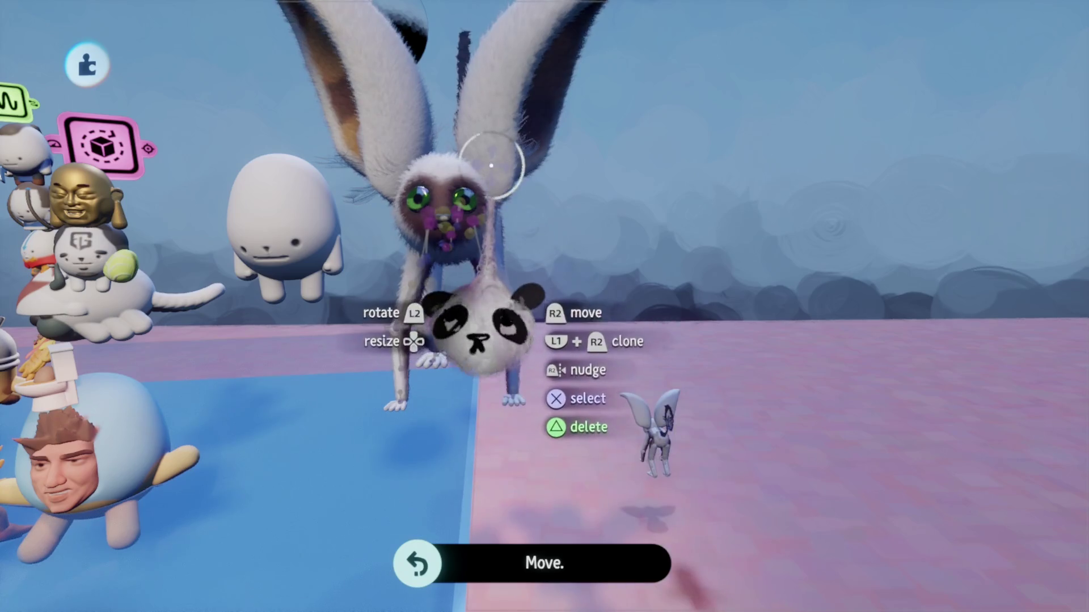
Step: Delete the stray gadget and settle the Momo right beside the egg character
mouse_move(601, 127)
mouse_down()
mouse_move(539, 151)
mouse_move(534, 136)
mouse_up()
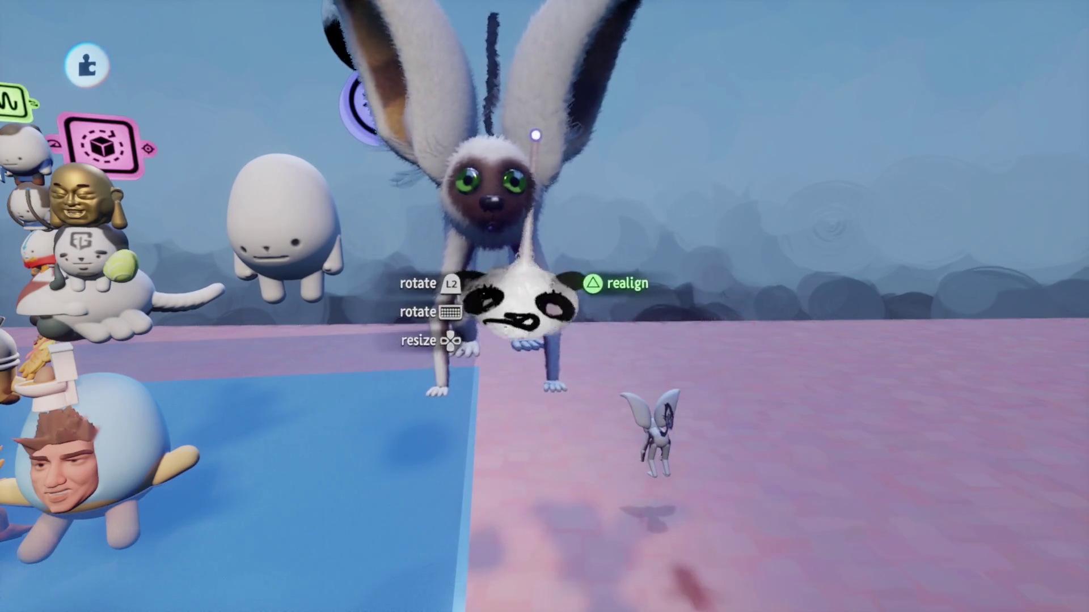
key(Delete)
mouse_move(527, 210)
mouse_down()
mouse_move(522, 364)
mouse_move(563, 389)
mouse_move(596, 374)
mouse_move(522, 365)
mouse_up()
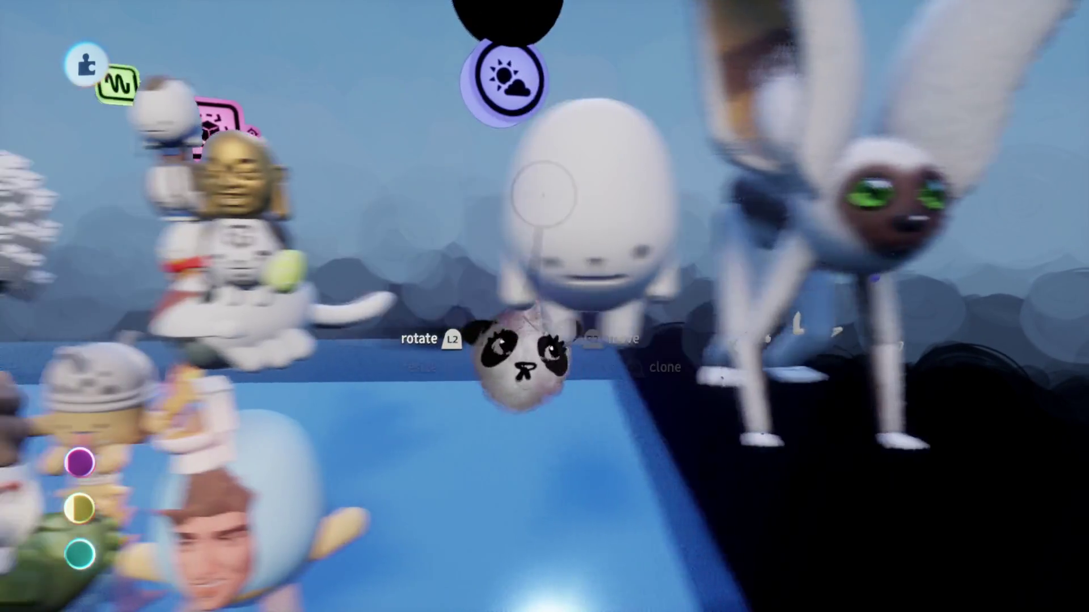
scroll(549, 288, up, 5)
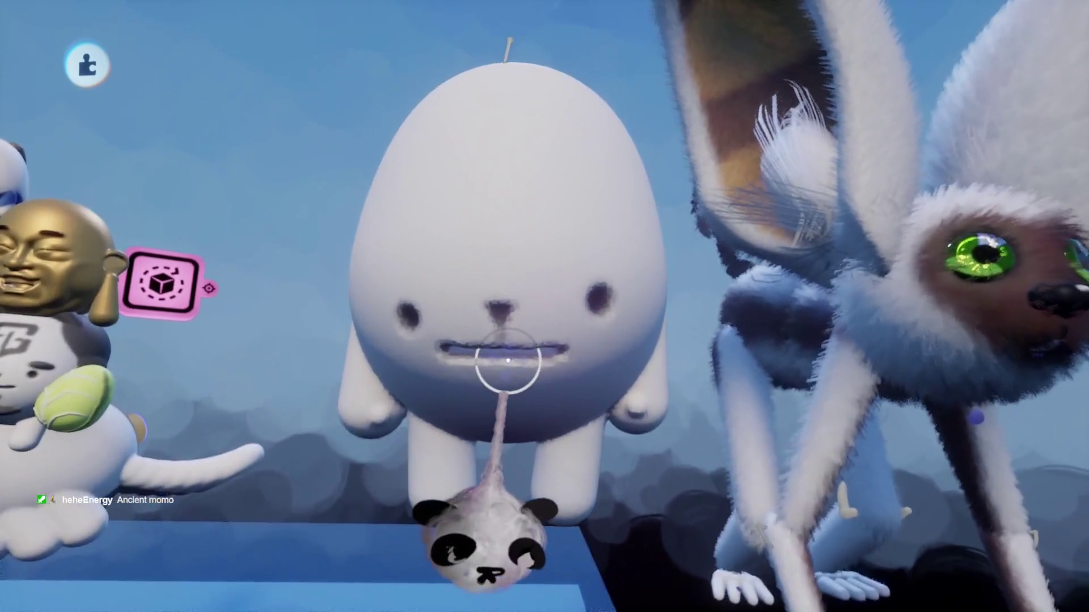
key(Escape)
key(Escape)
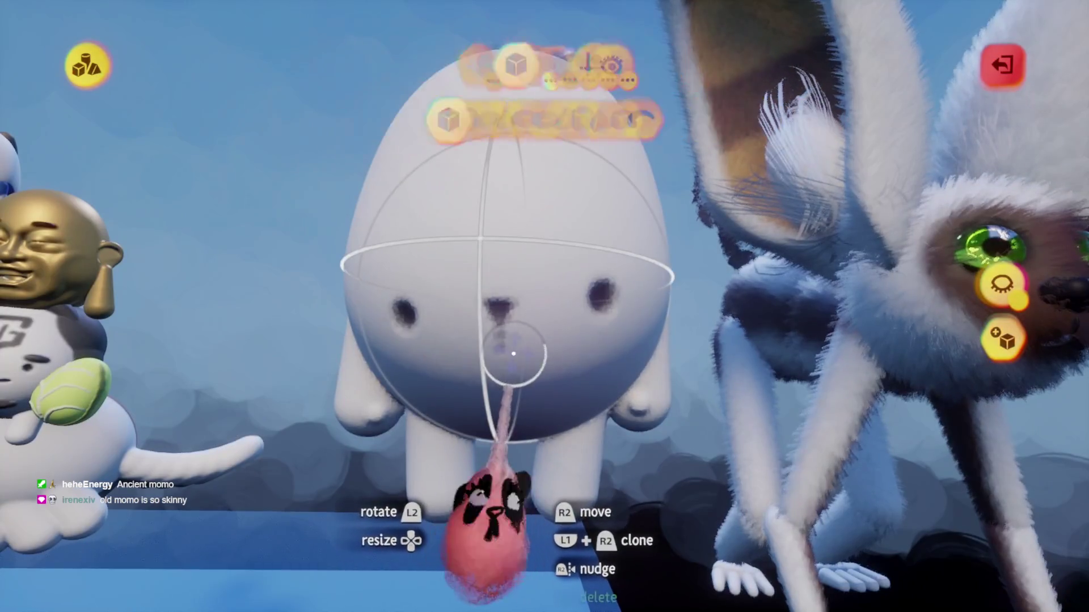
Step: Set up a mirrored dark brown ellipsoid stamp on the egg sculpt
scroll(513, 331, down, 2)
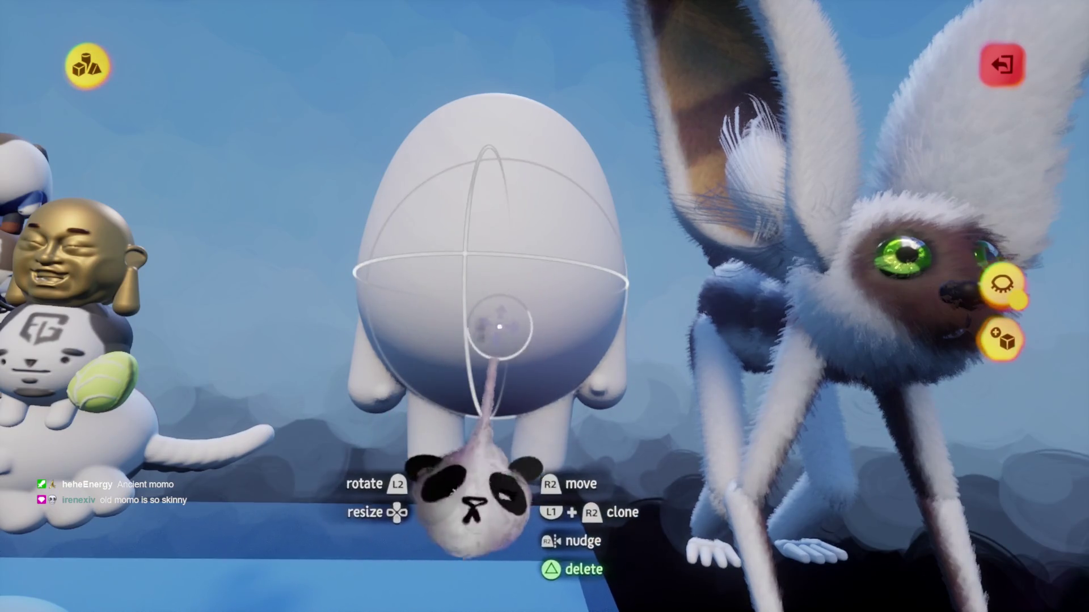
click(499, 316)
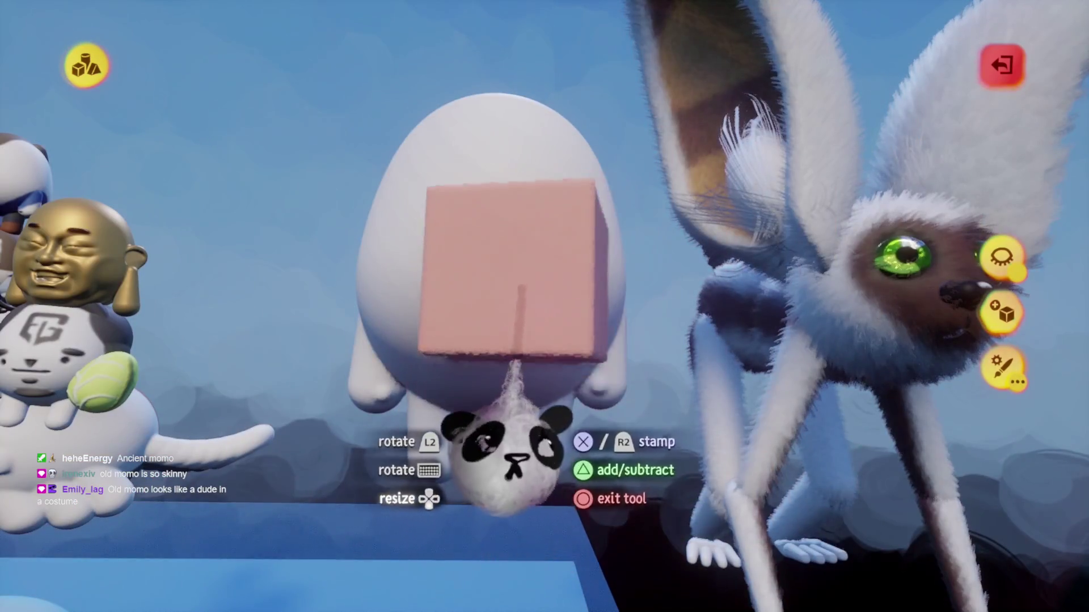
key(Escape)
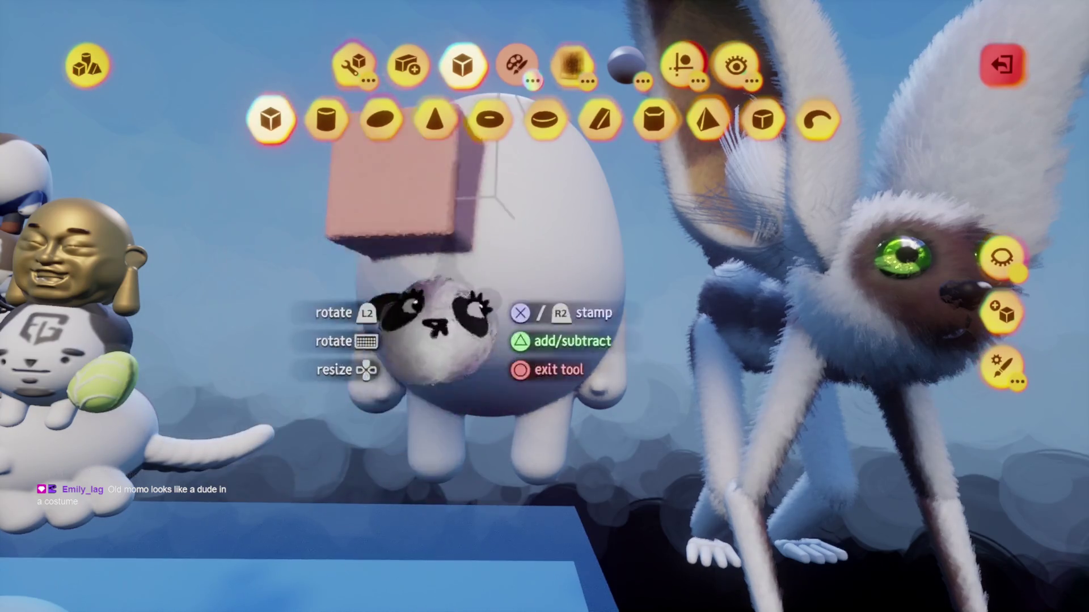
click(353, 62)
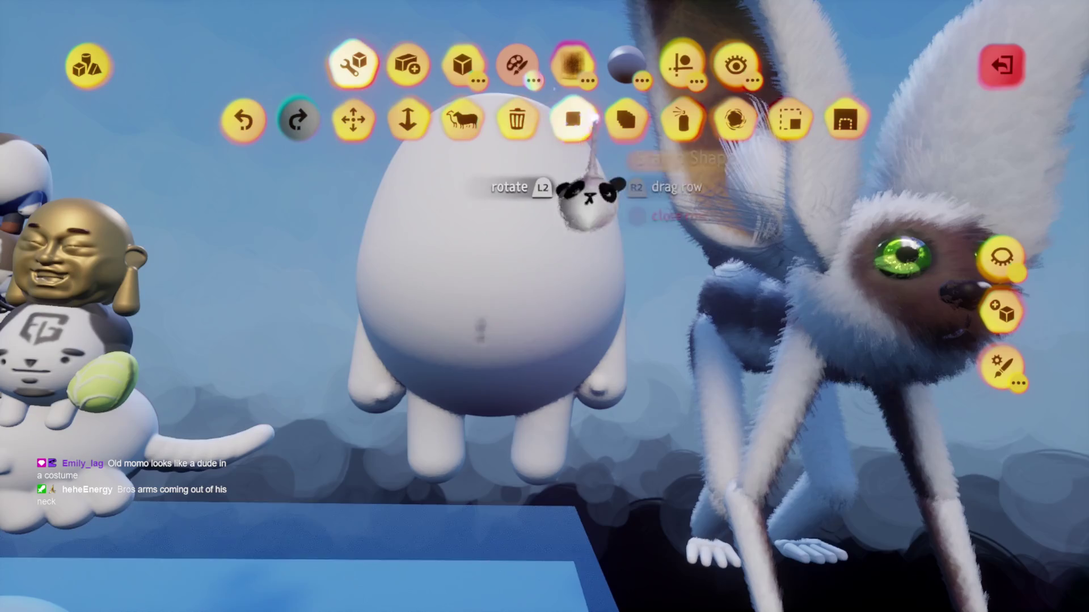
click(680, 119)
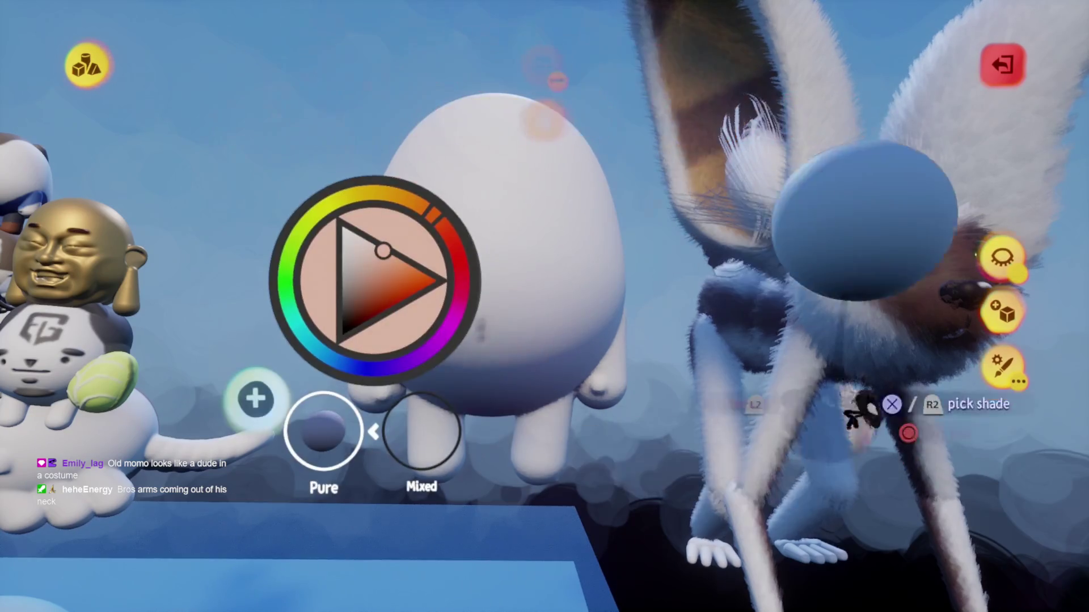
key(Escape)
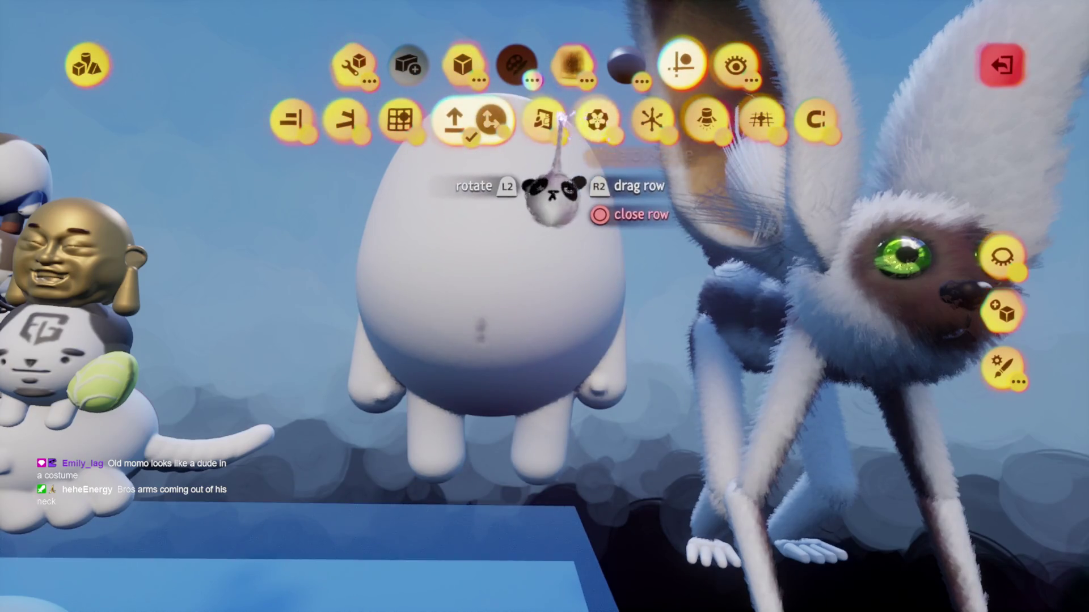
click(544, 120)
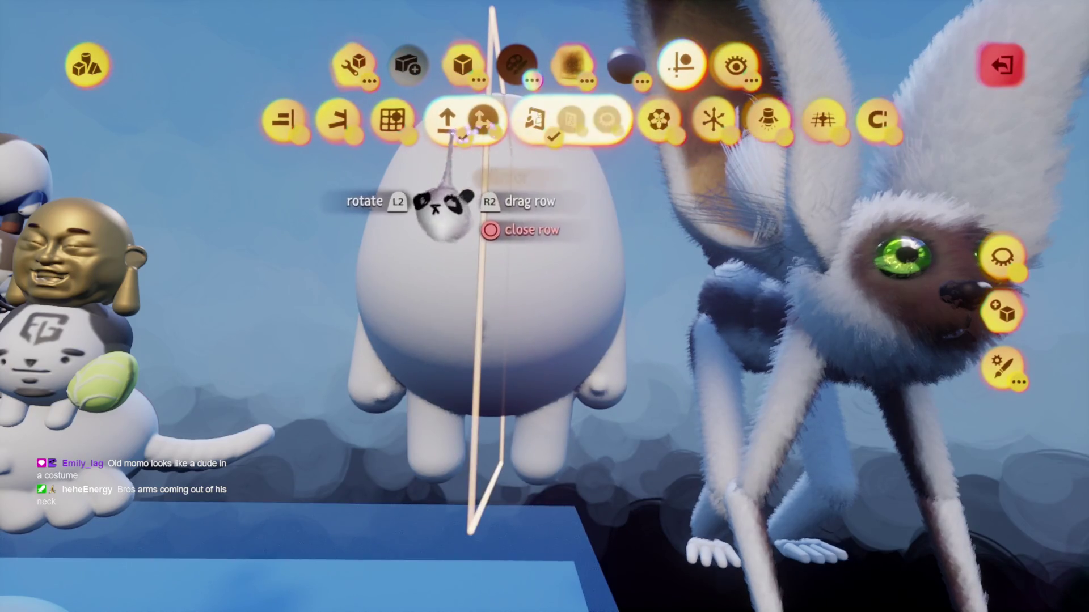
click(463, 65)
click(380, 119)
Step: Shrink the dark ellipsoid and smear the mirrored halves into a heart-shaped face patch
mouse_move(538, 476)
mouse_down()
mouse_move(522, 432)
mouse_move(540, 408)
mouse_move(544, 448)
mouse_up()
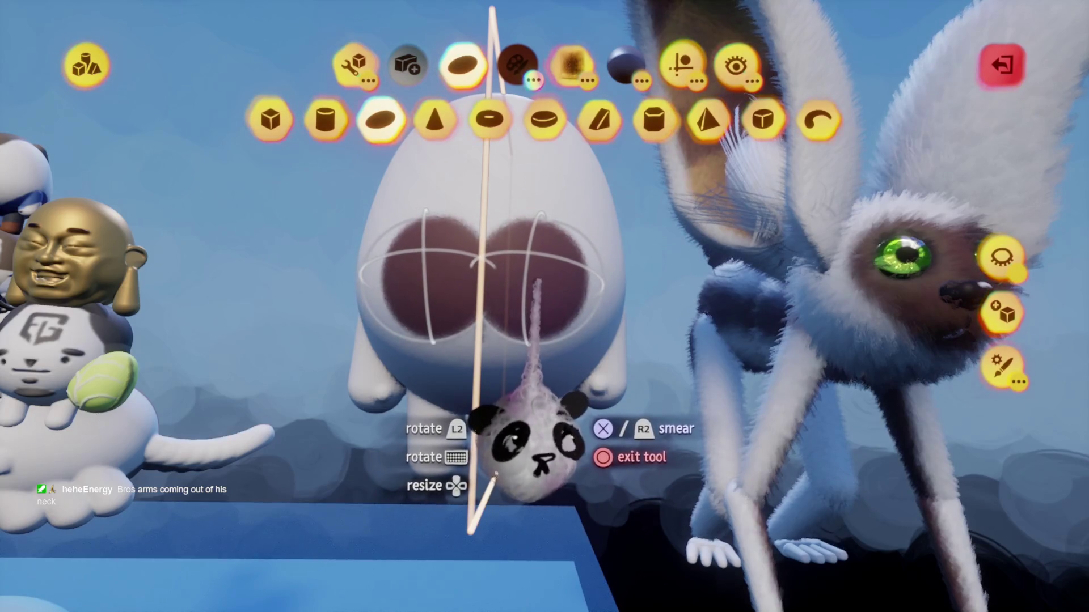
drag(536, 460, 494, 476)
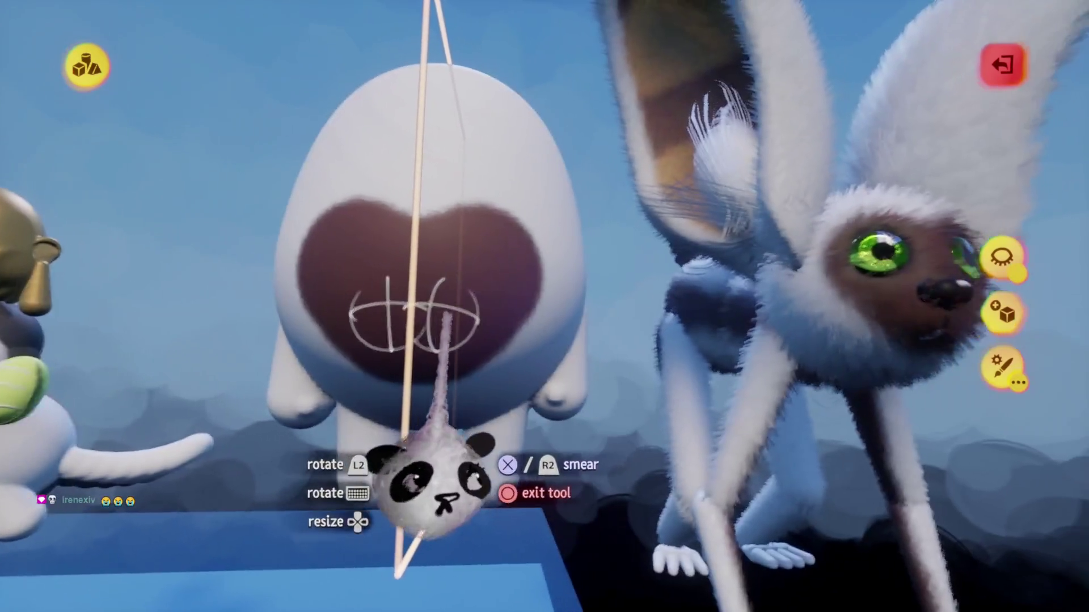
key(Escape)
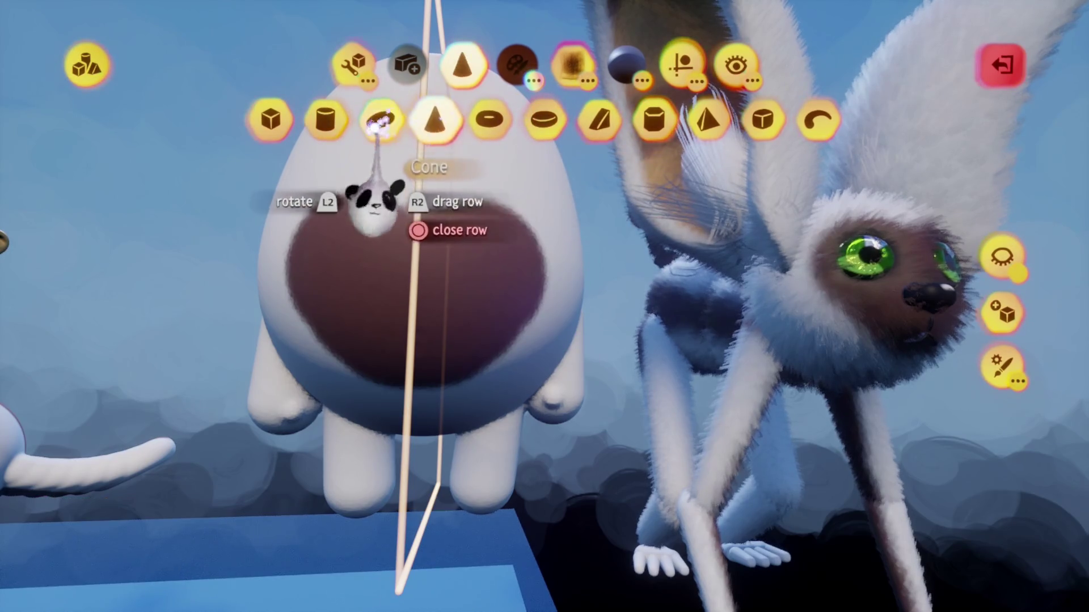
key(Escape)
key(Delete)
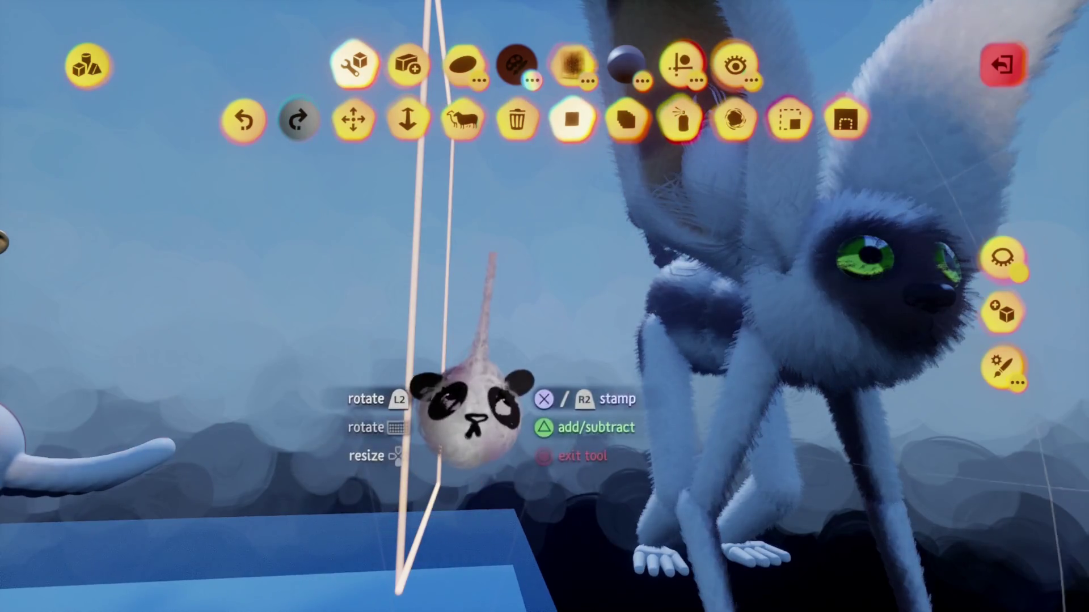
key(c)
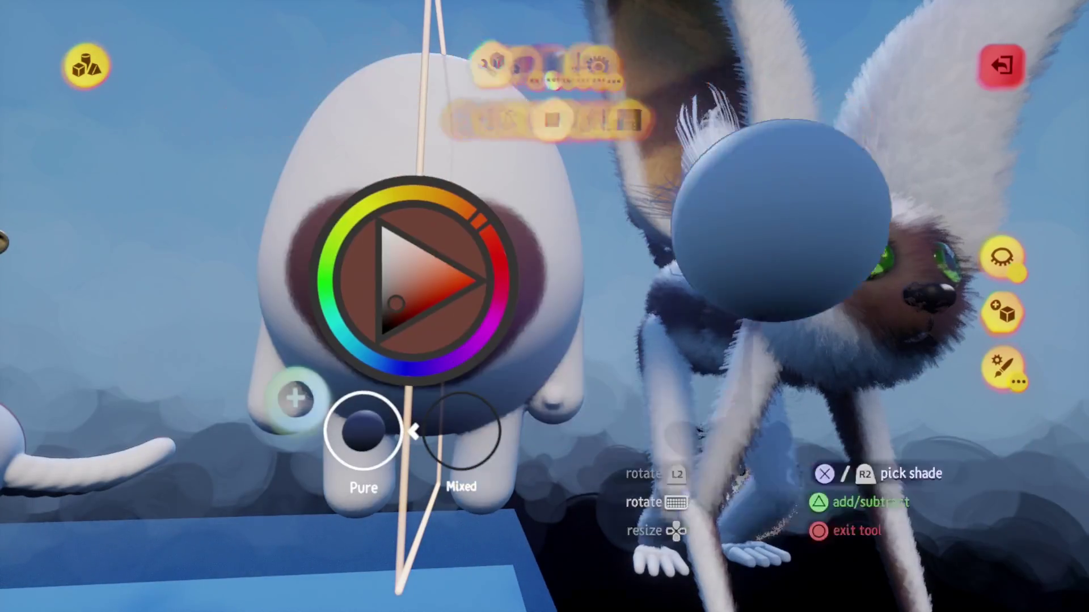
Step: Stamp mirrored sphere eyes on the brown patch and spraypaint them lime green
key(Escape)
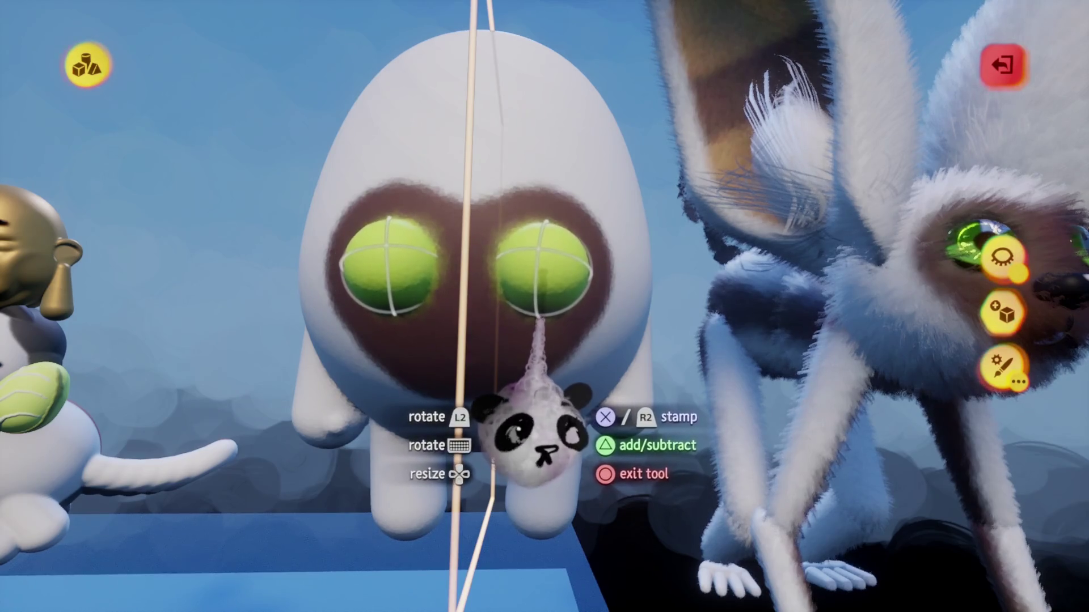
key(Tab)
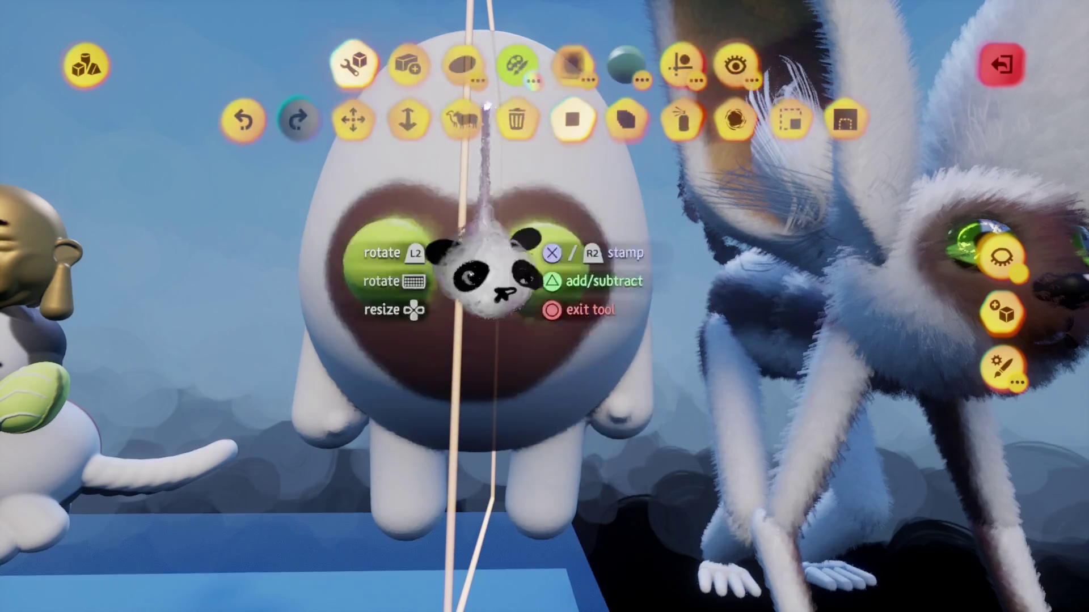
key(c)
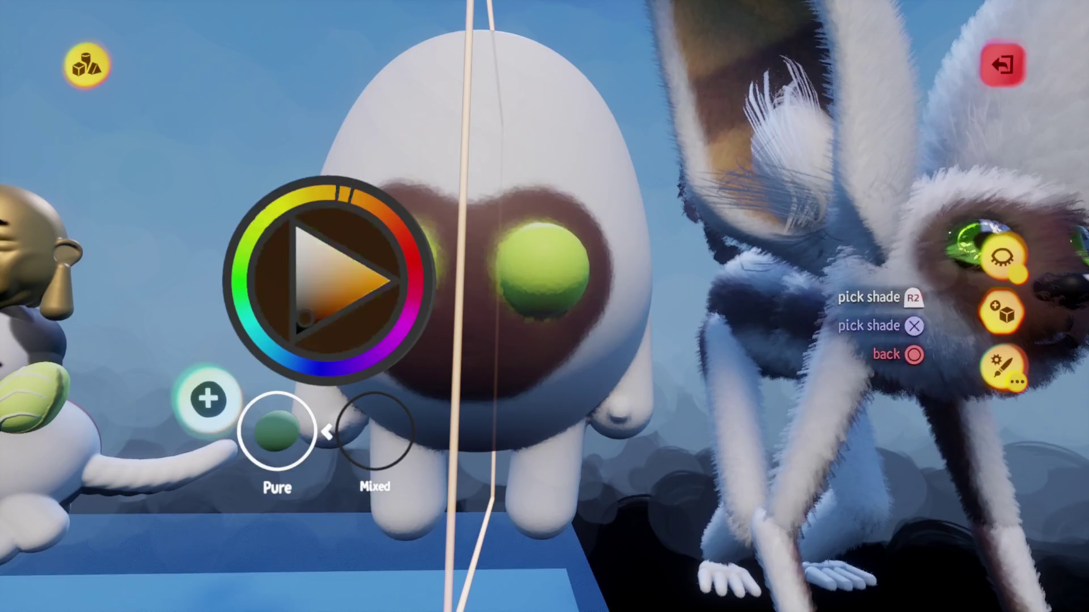
key(Escape)
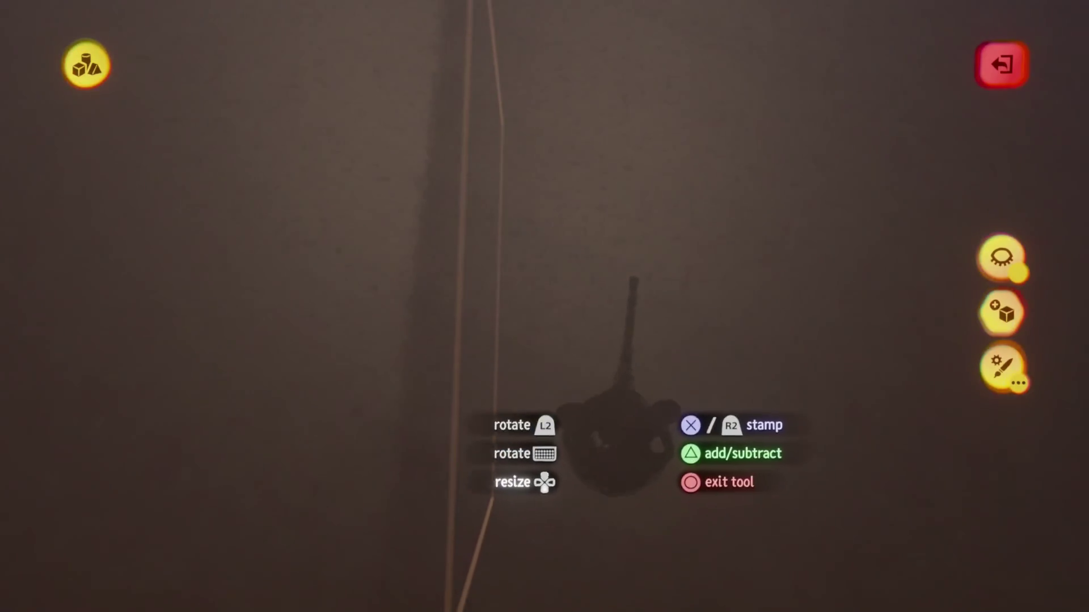
key(c)
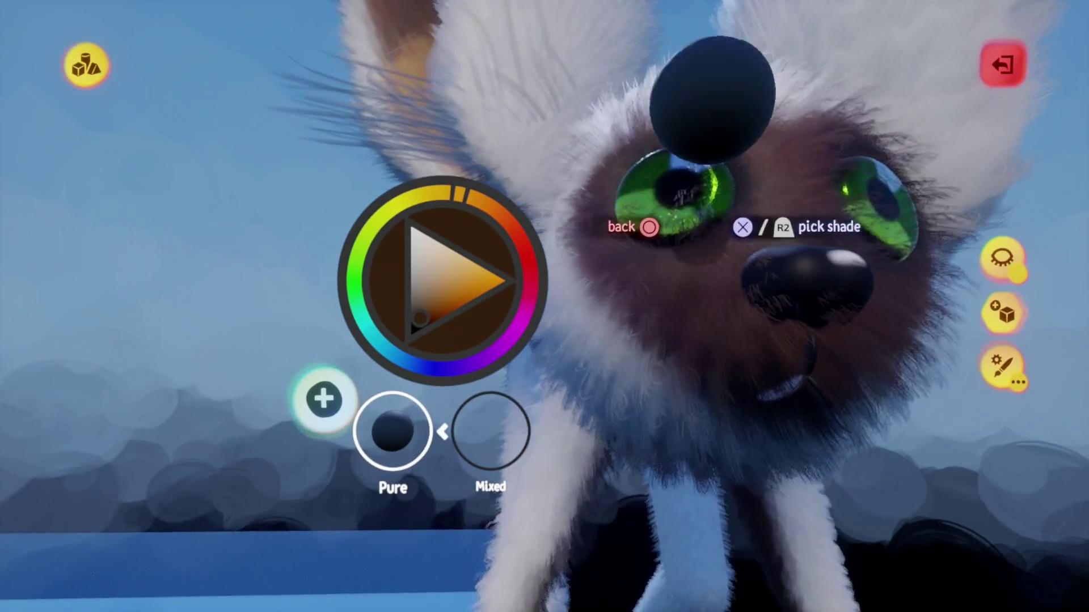
key(Escape)
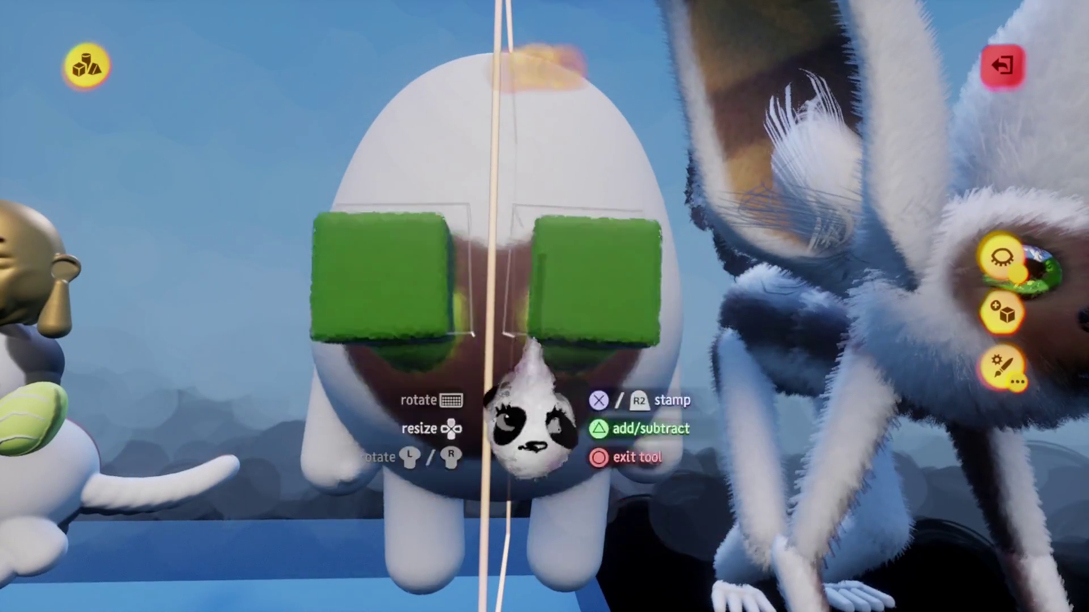
key(Tab)
click(354, 62)
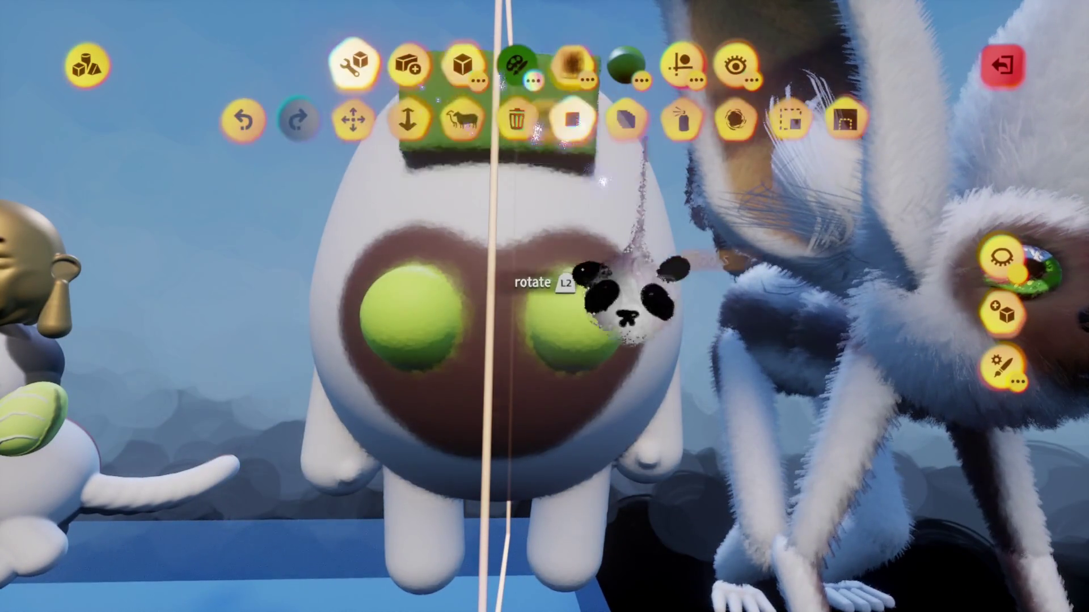
click(524, 510)
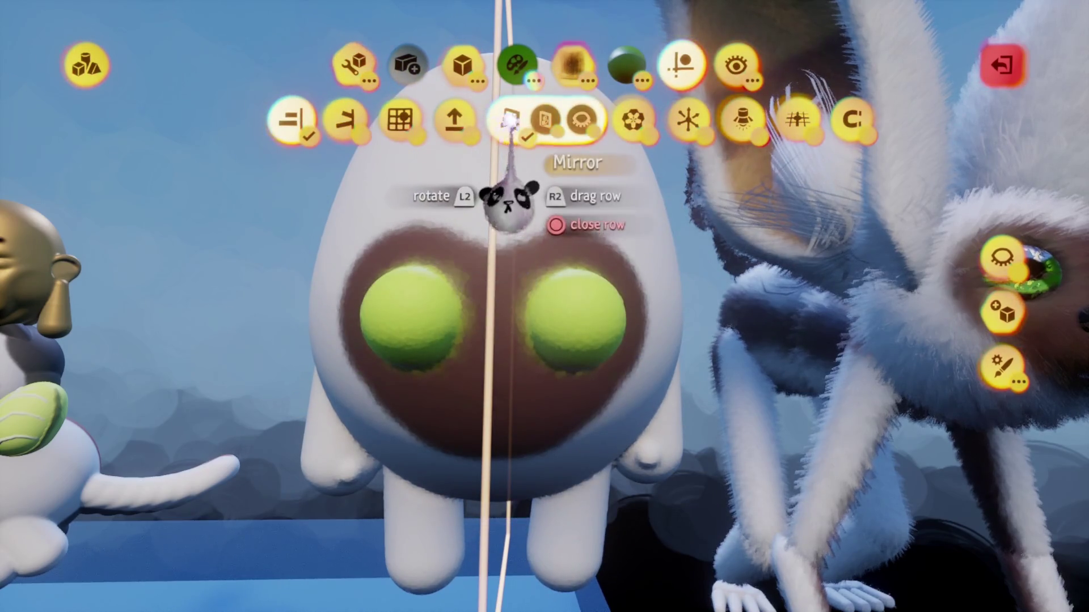
Step: Turn on mirroring and re-enter the egg sculpt, framing its green eyes
mouse_move(562, 377)
mouse_down()
mouse_move(510, 376)
mouse_move(469, 340)
mouse_move(459, 357)
mouse_up()
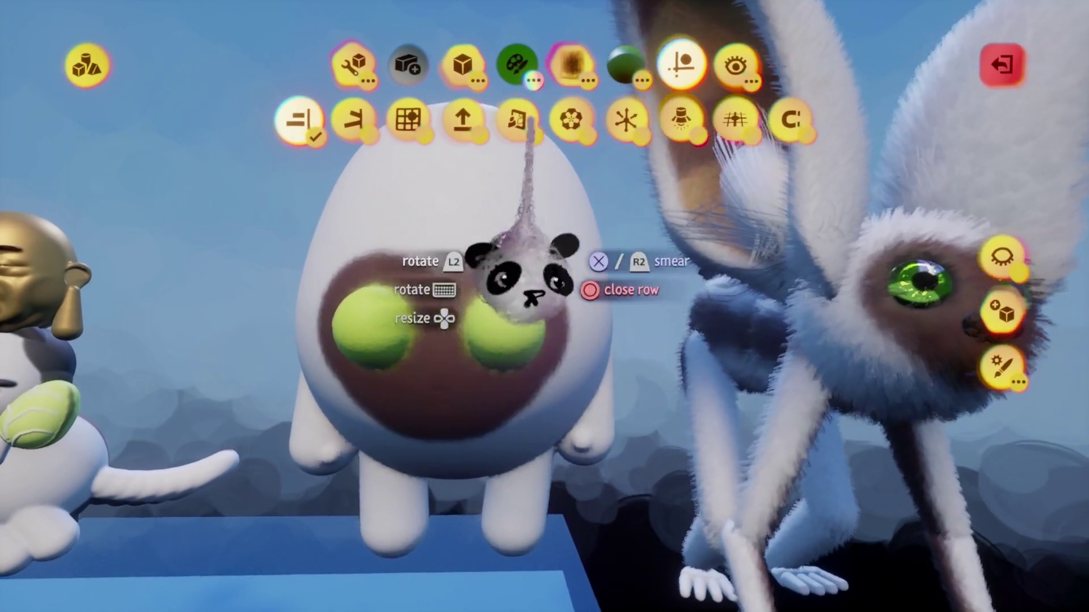
click(516, 120)
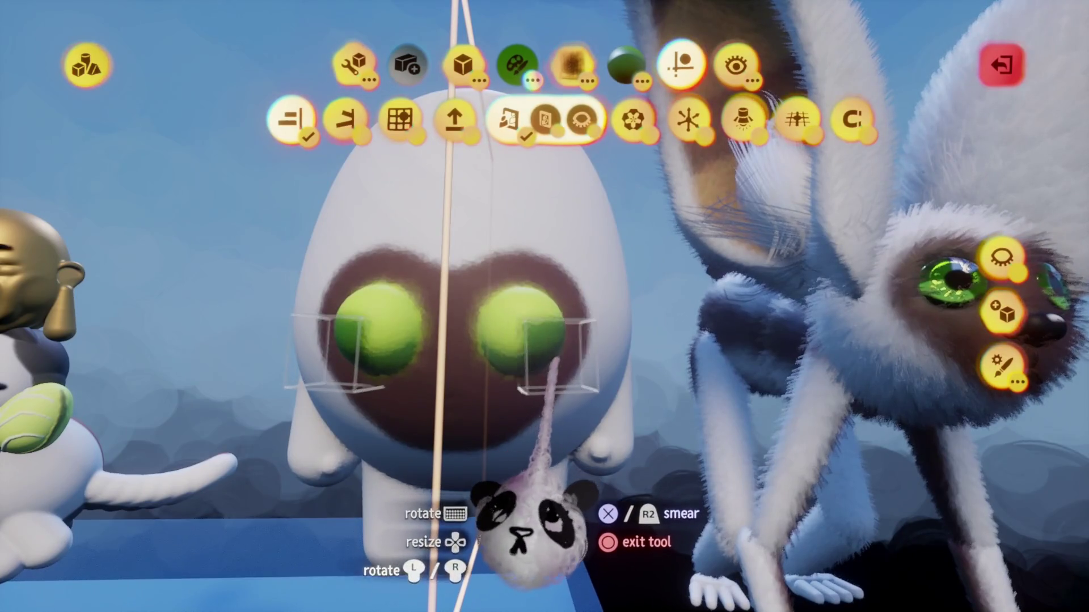
key(Escape)
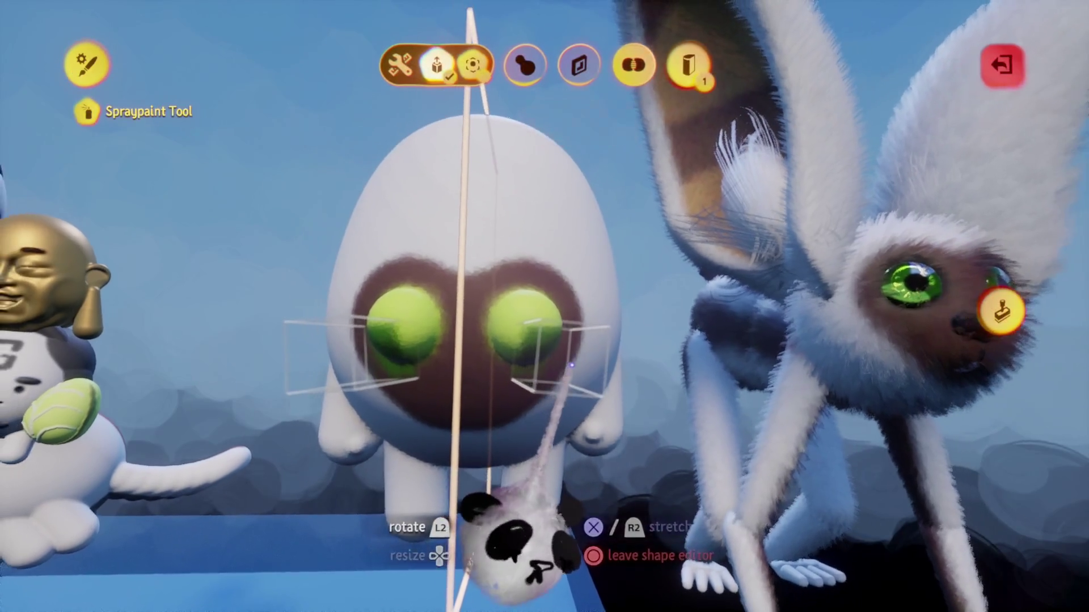
key(Escape)
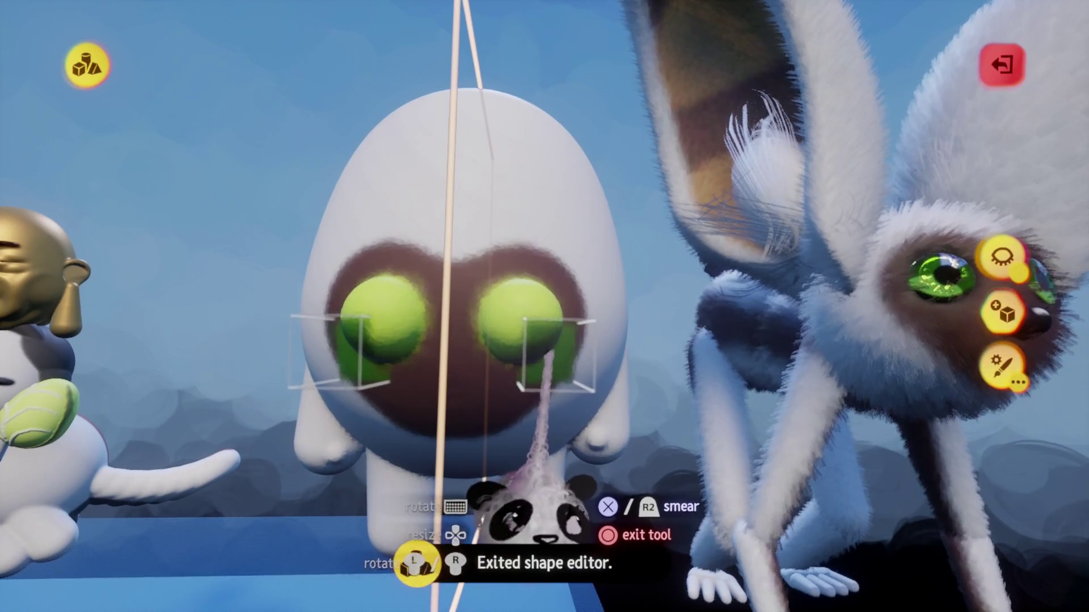
scroll(549, 354, up, 3)
click(540, 352)
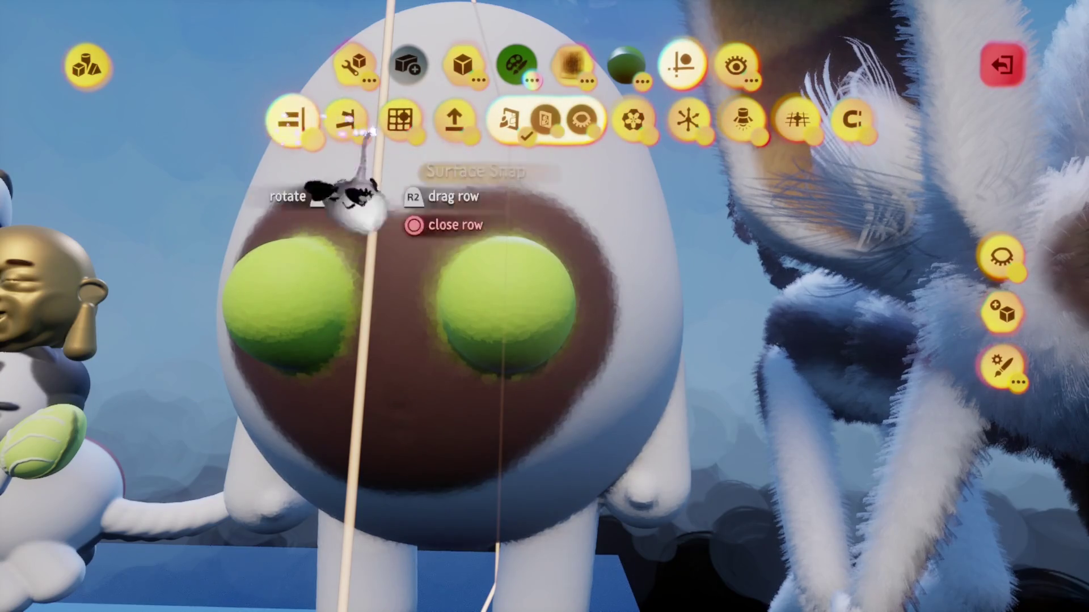
scroll(316, 189, down, 3)
scroll(527, 402, down, 3)
scroll(527, 403, up, 3)
scroll(567, 493, down, 3)
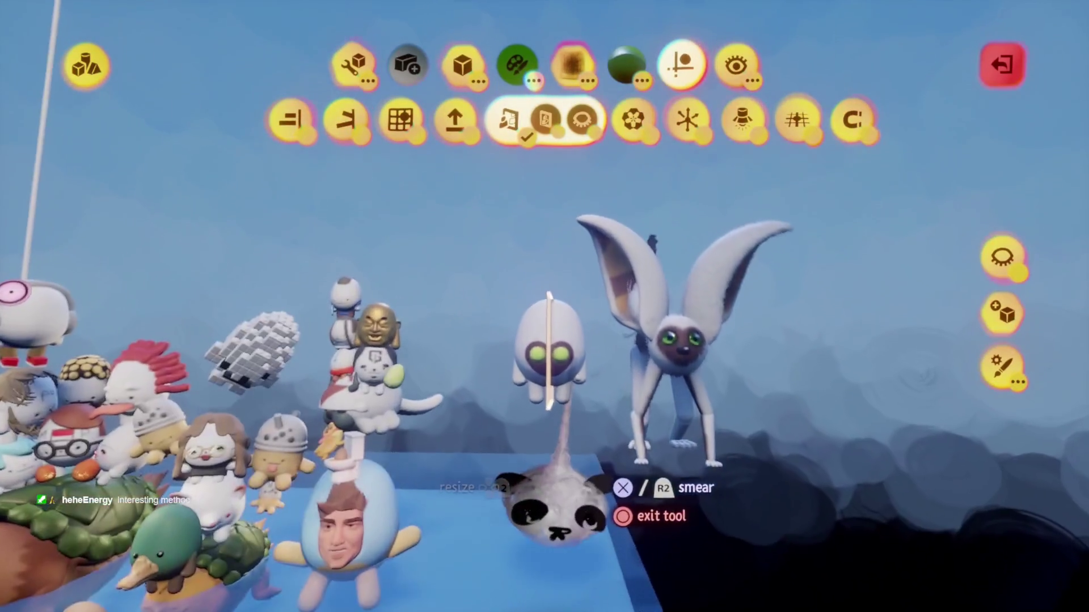
scroll(556, 499, up, 3)
scroll(538, 527, down, 3)
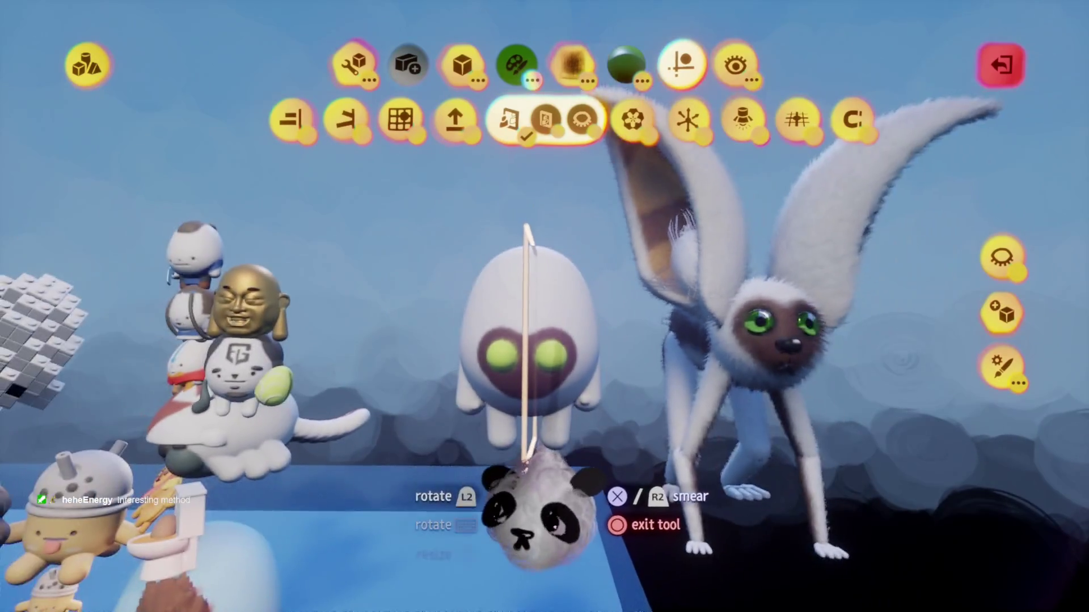
scroll(536, 539, up, 3)
scroll(539, 536, down, 2)
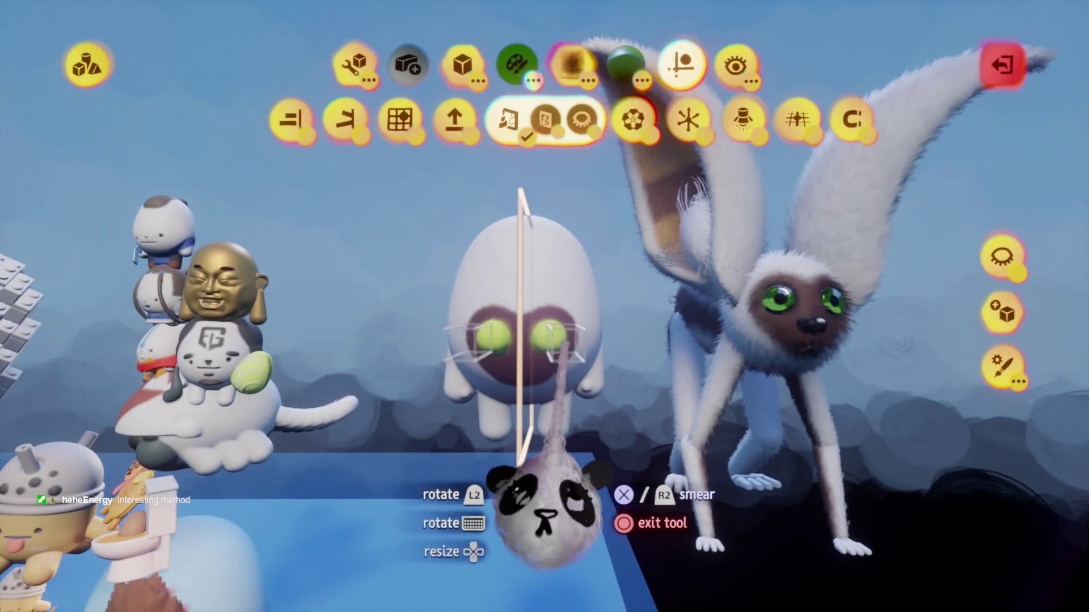
scroll(542, 527, up, 2)
scroll(539, 528, up, 4)
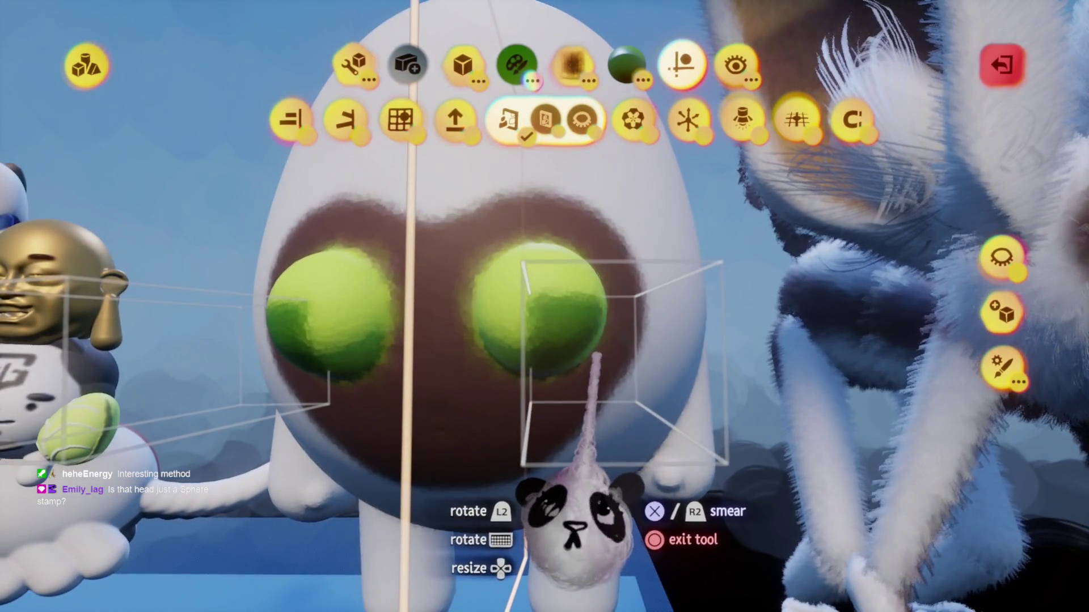
mouse_move(544, 414)
mouse_down()
mouse_move(485, 402)
mouse_move(497, 391)
mouse_move(494, 403)
mouse_up()
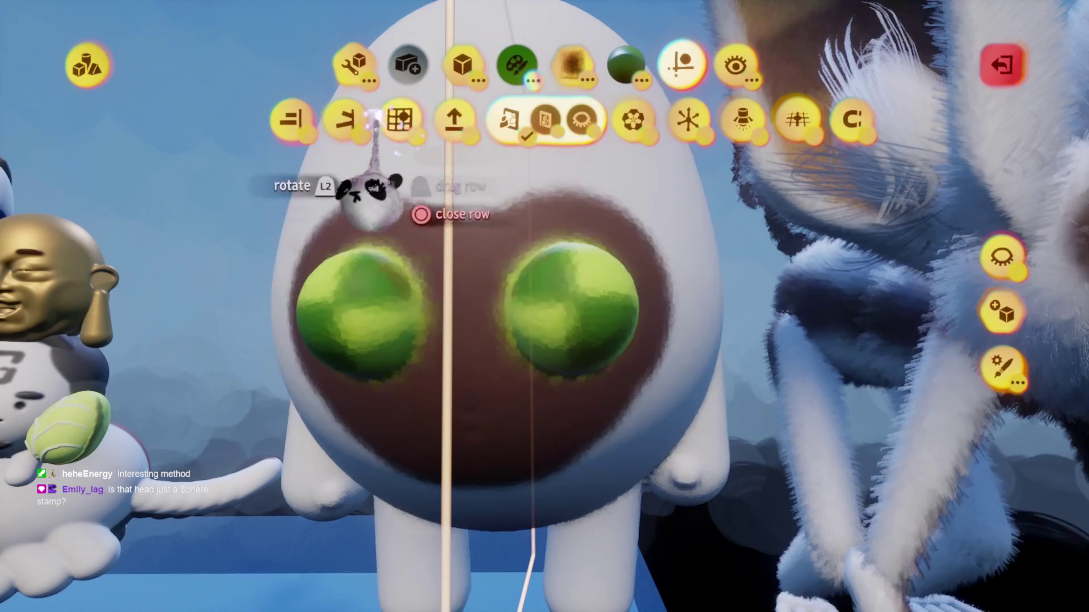
Step: Pick black from the Colours palette and spray a pupil onto each green eye
click(381, 119)
mouse_move(408, 391)
mouse_down()
mouse_move(486, 445)
mouse_move(519, 430)
mouse_move(570, 488)
mouse_move(519, 476)
mouse_move(499, 340)
mouse_move(567, 316)
mouse_move(560, 437)
mouse_move(576, 521)
mouse_move(566, 510)
mouse_move(637, 474)
mouse_move(442, 267)
mouse_up()
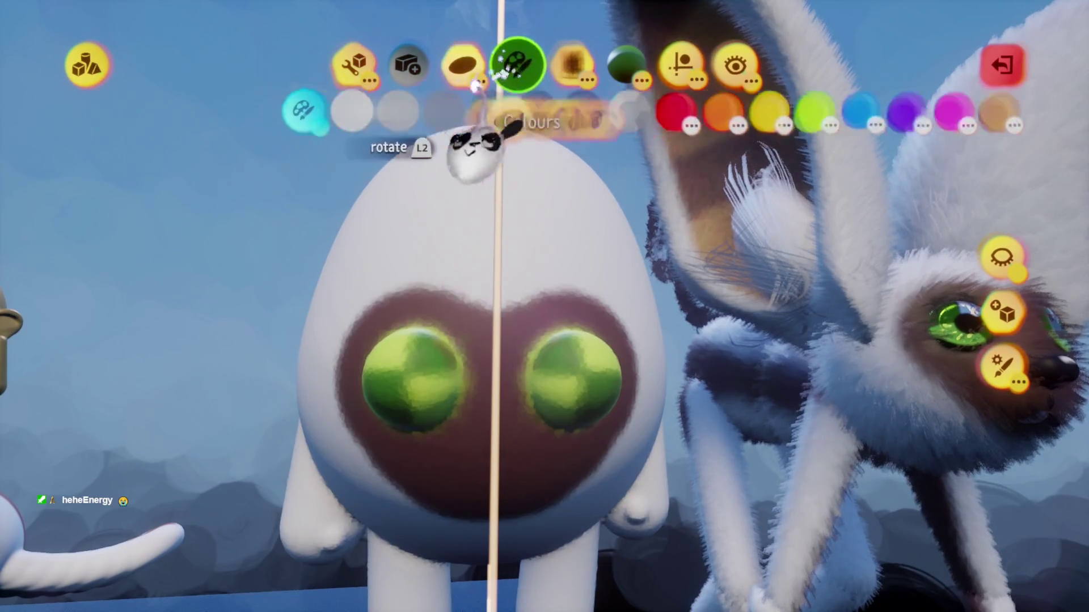
click(416, 351)
click(594, 119)
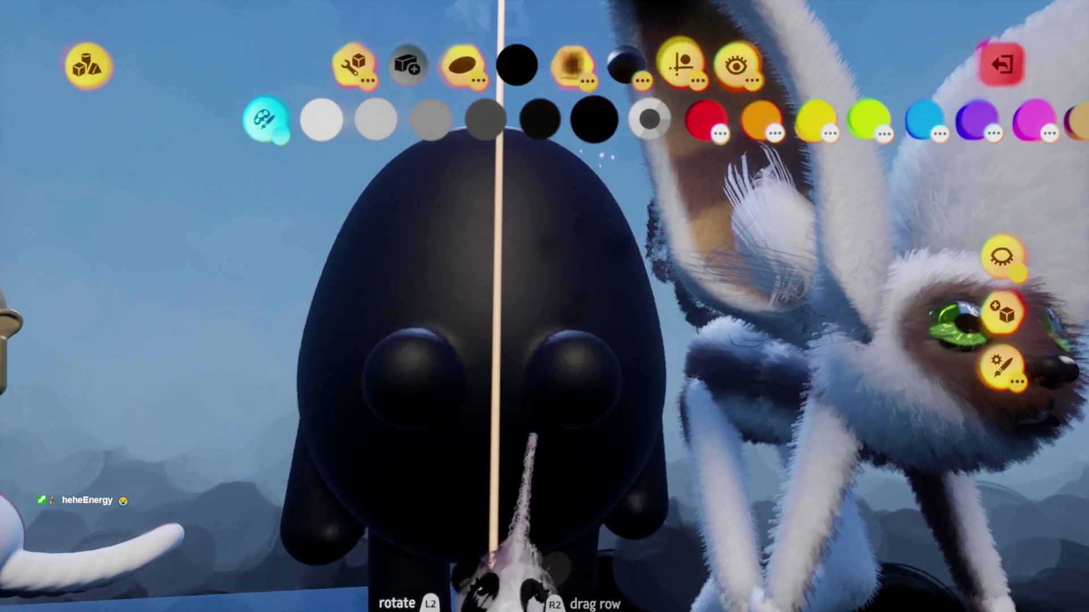
click(579, 368)
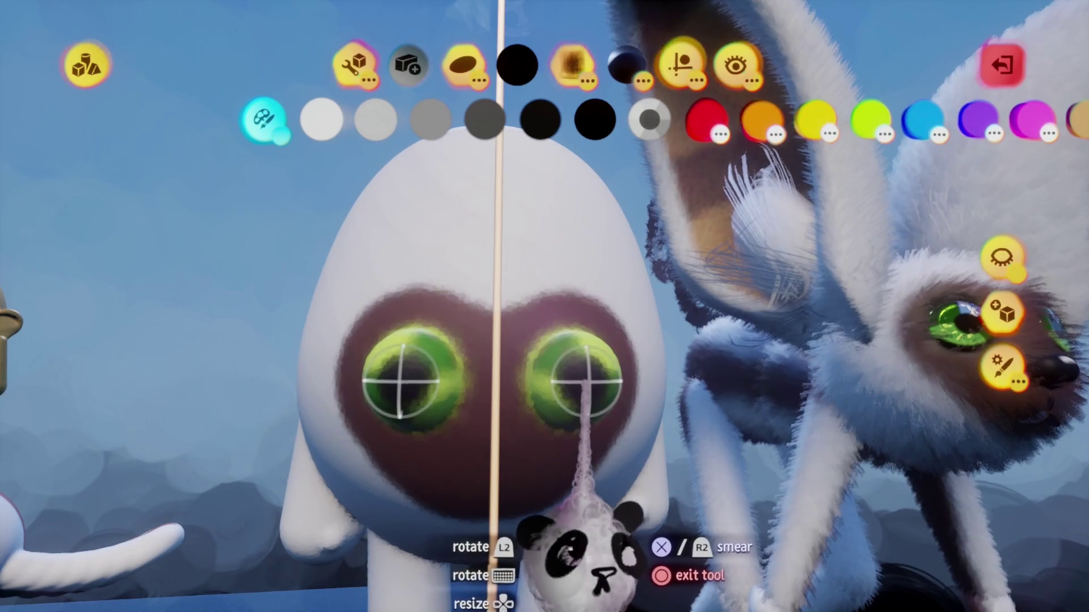
key(Escape)
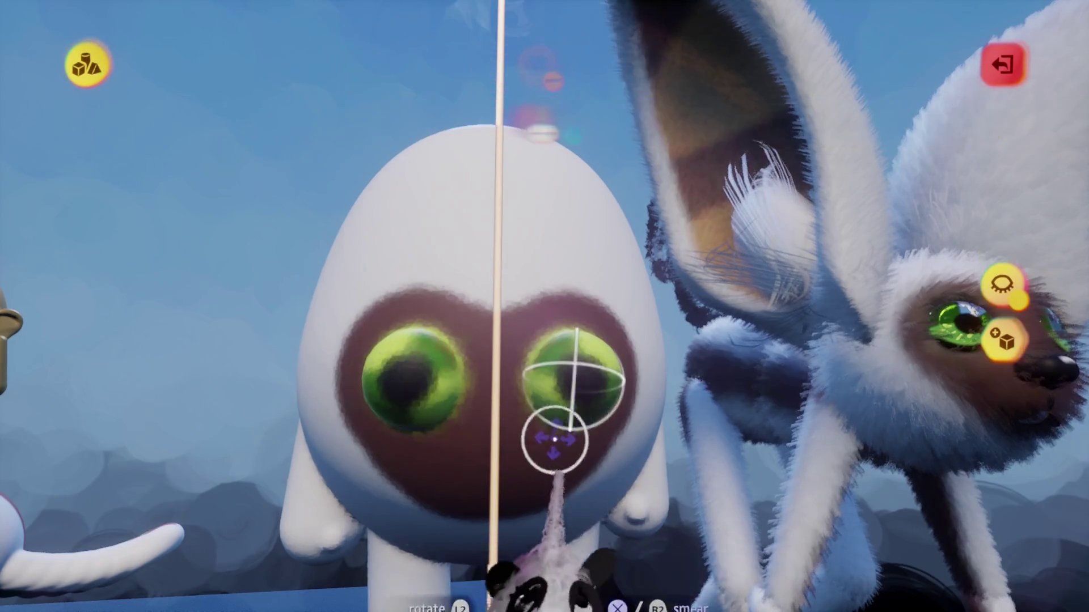
Step: Check the painted pupils up close and exit the paint tool
scroll(539, 513, up, 5)
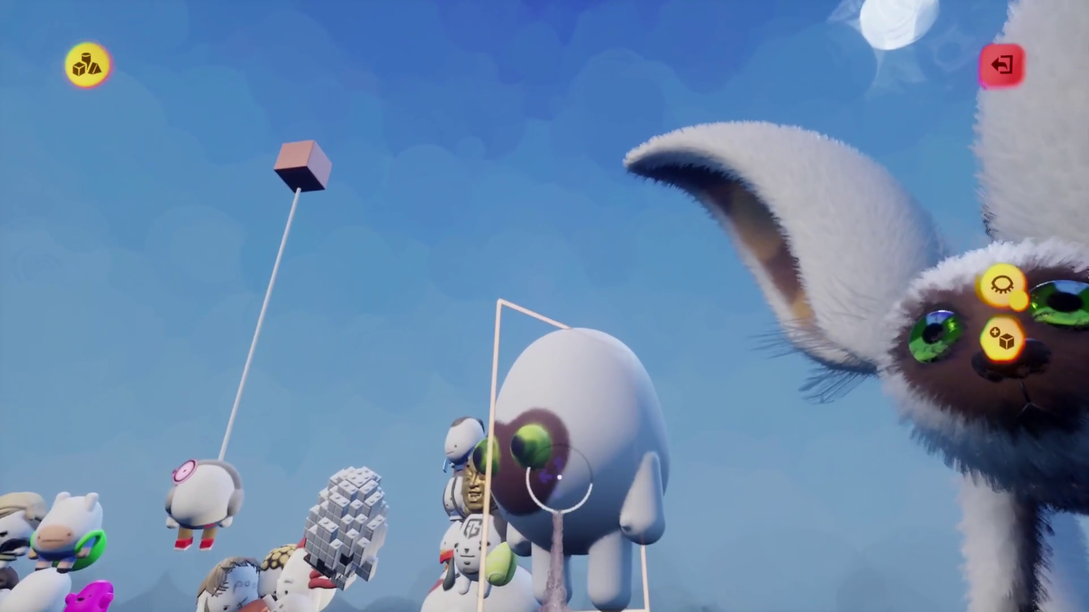
scroll(498, 476, up, 5)
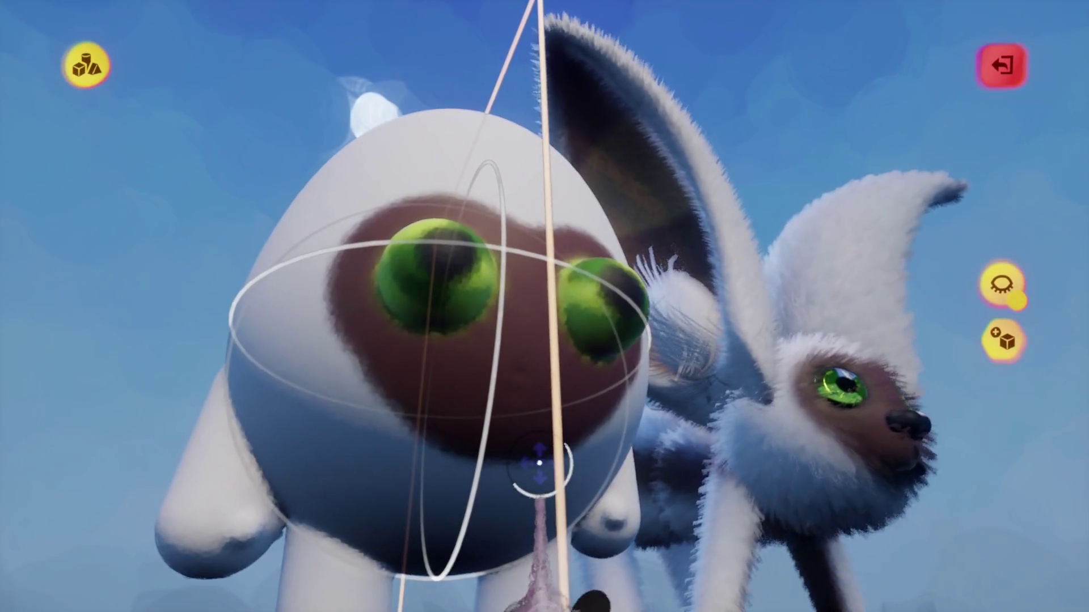
mouse_move(589, 304)
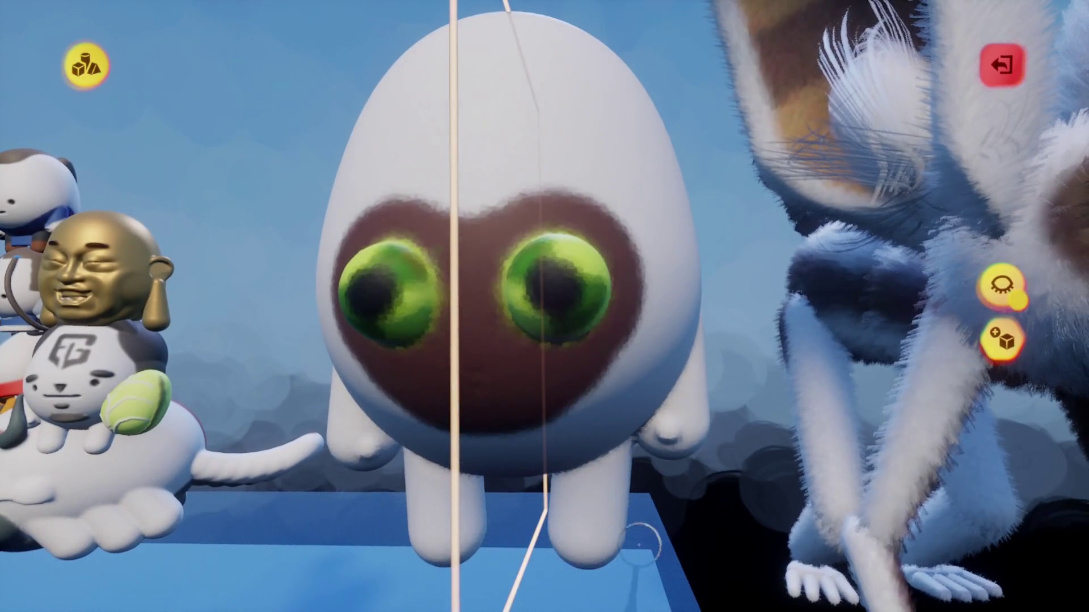
mouse_move(588, 359)
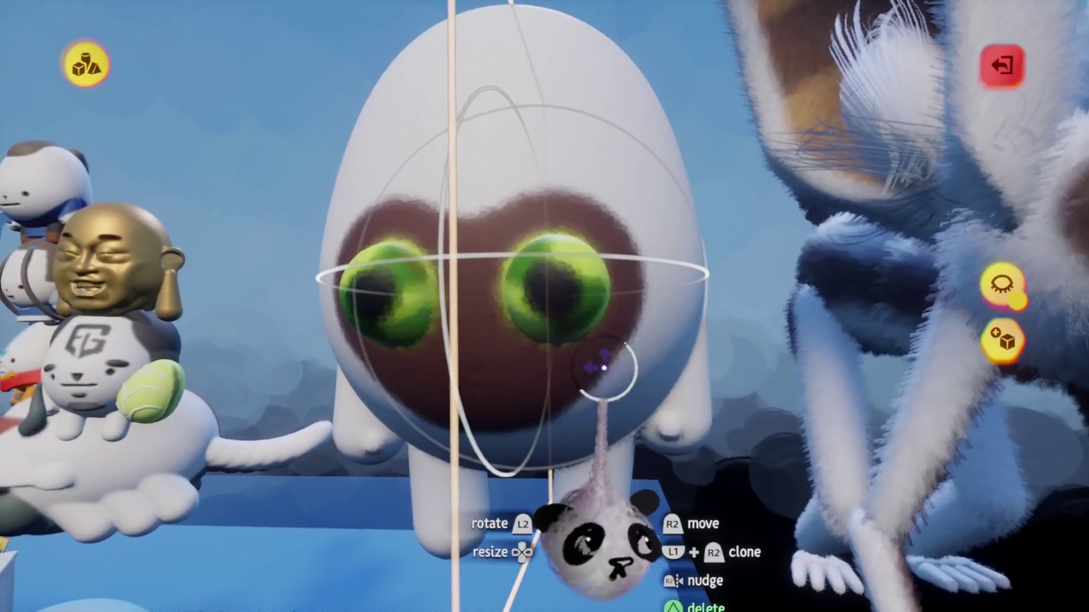
scroll(578, 294, up, 3)
scroll(578, 293, down, 4)
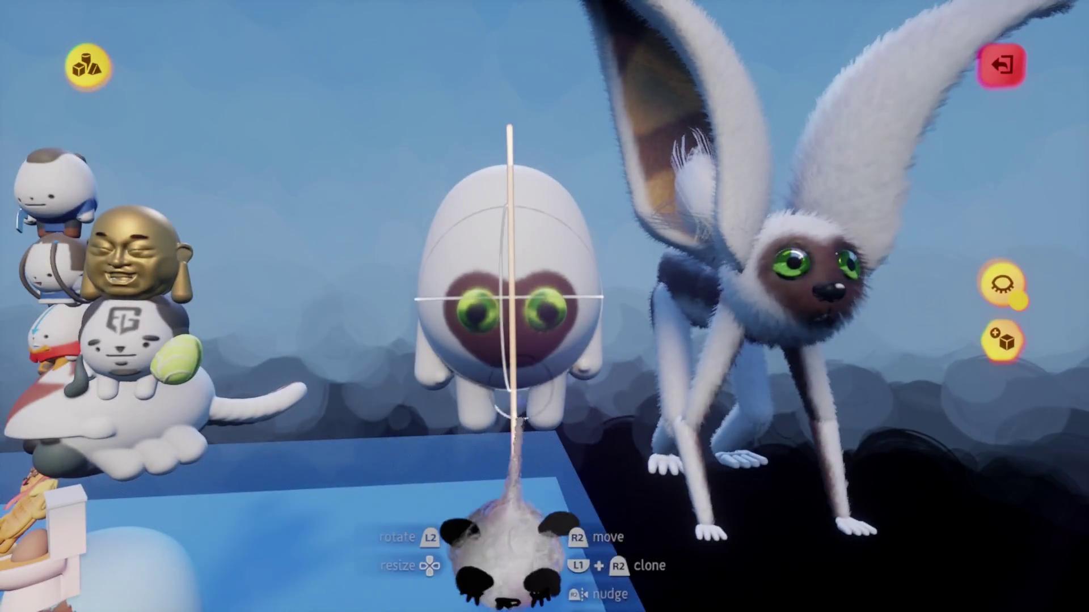
scroll(528, 350, up, 2)
mouse_move(551, 314)
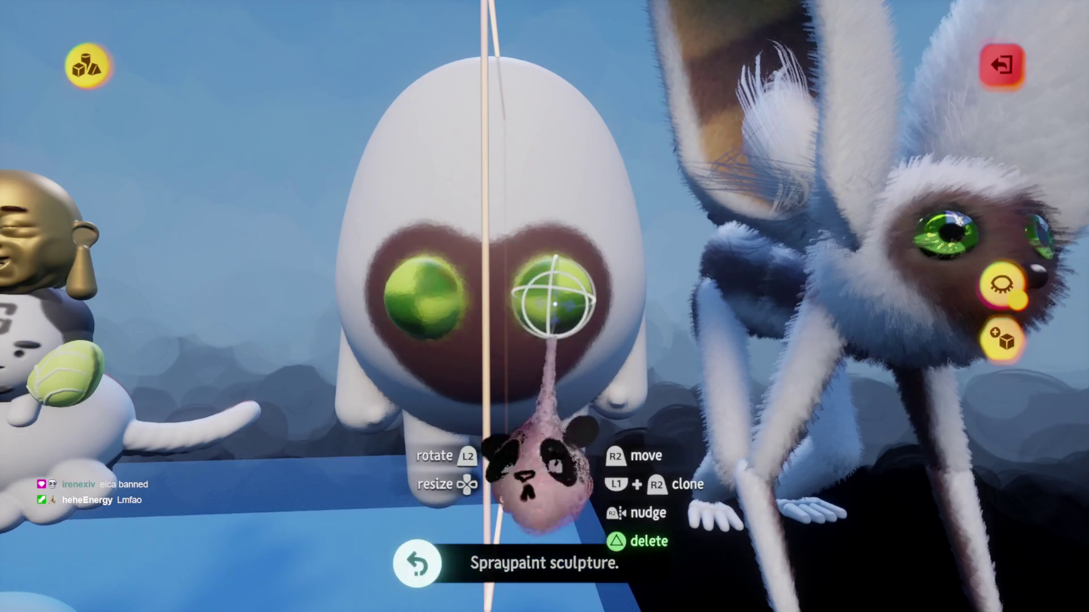
scroll(551, 303, up, 3)
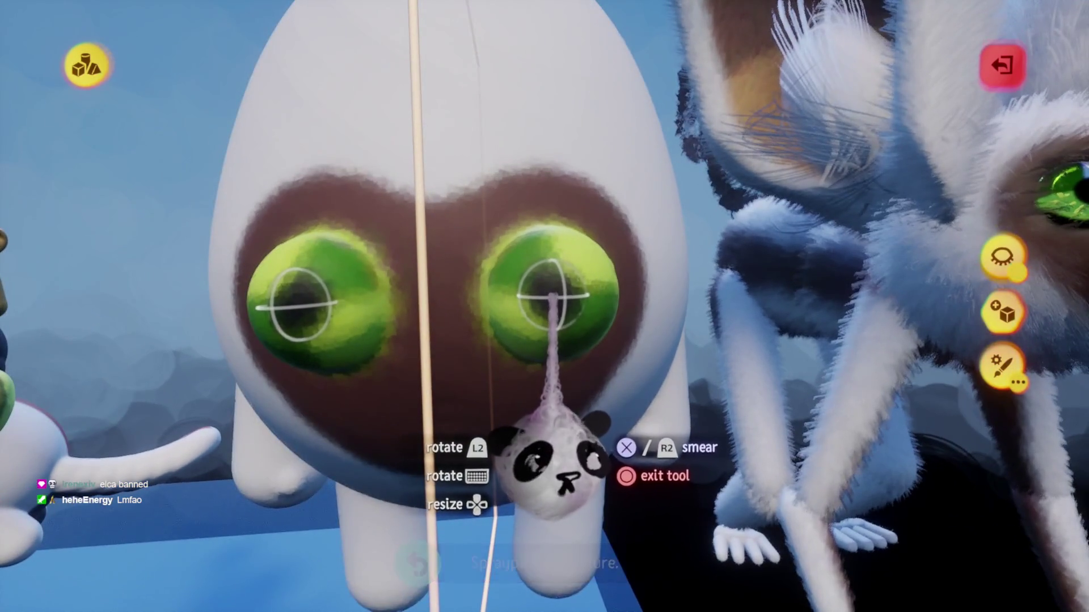
scroll(547, 313, down, 3)
key(Escape)
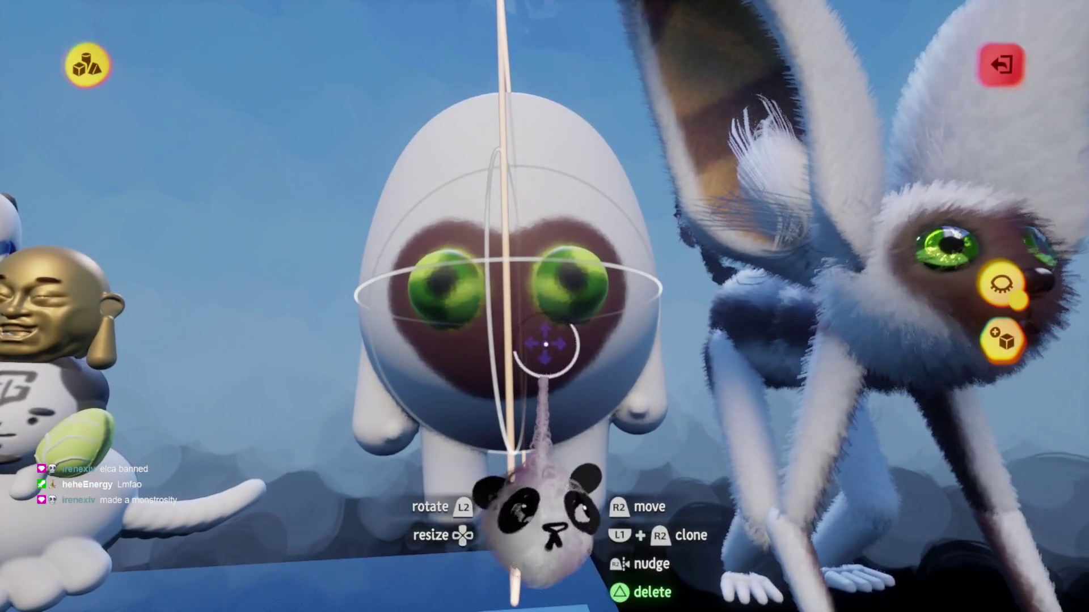
key(Tab)
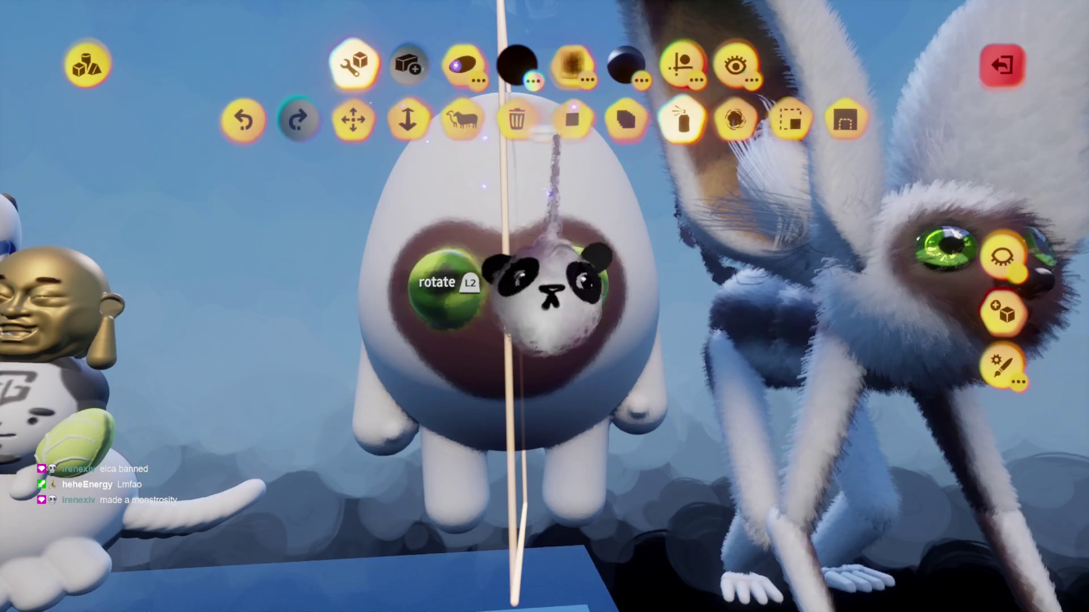
Step: Stamp a black ellipsoid nose under the eyes in Add mode, then exit sculpting
key(Return)
scroll(567, 454, up, 3)
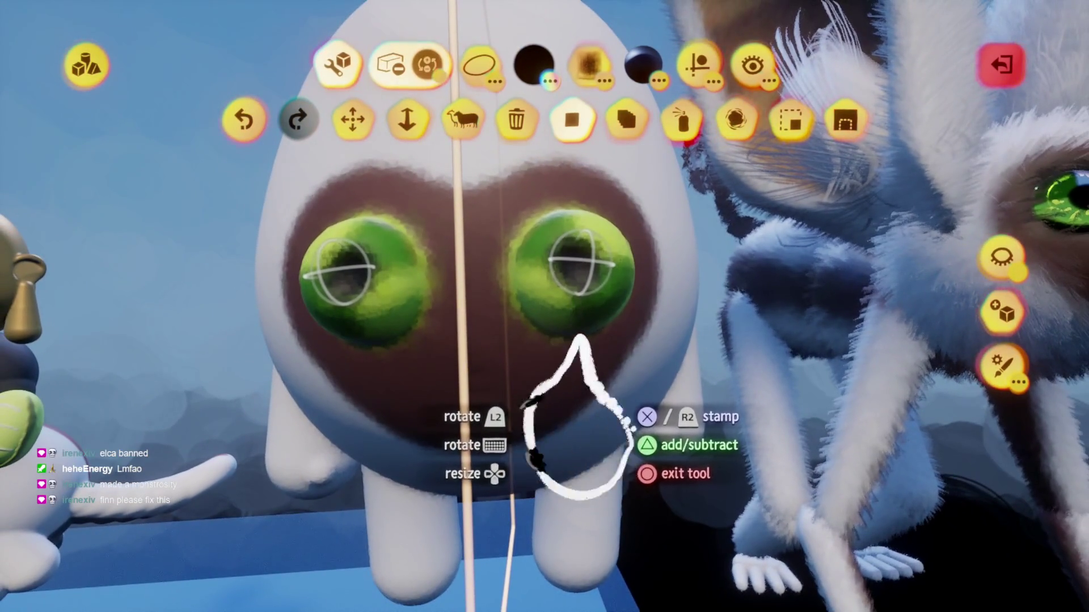
key(t)
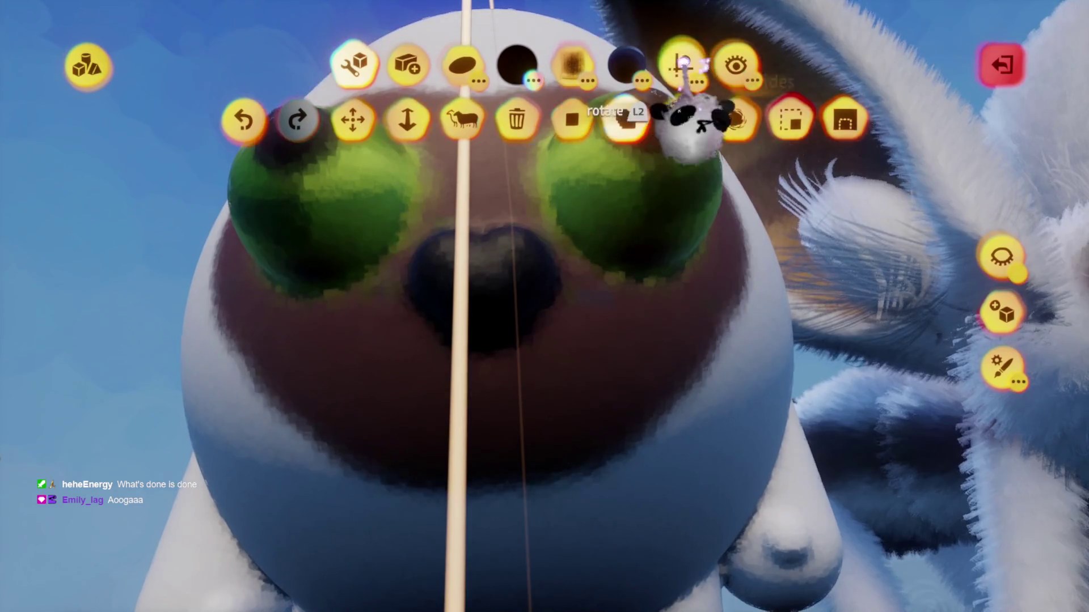
click(680, 63)
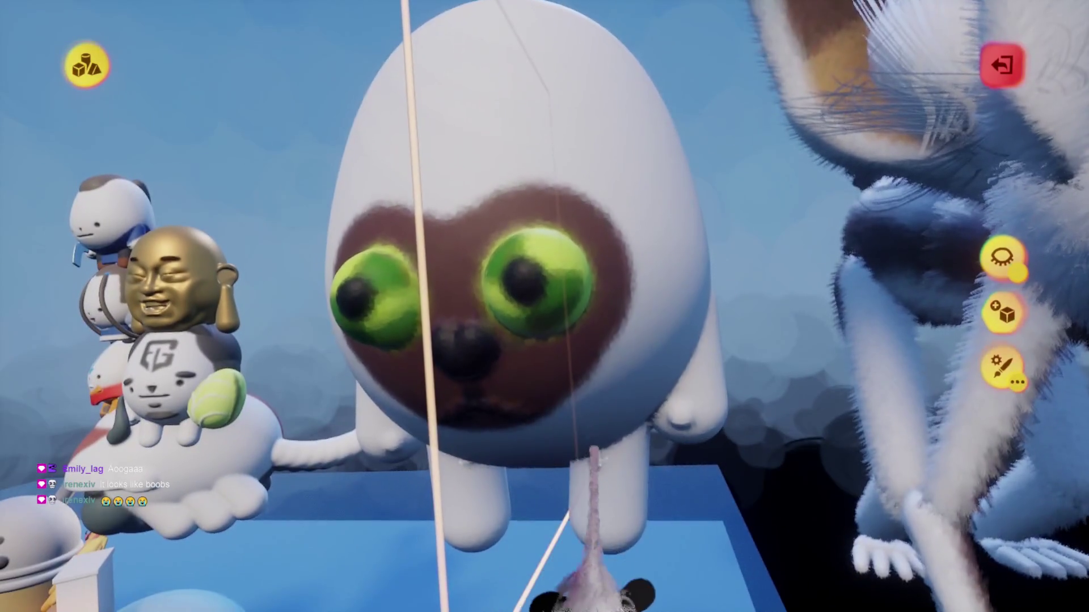
key(Escape)
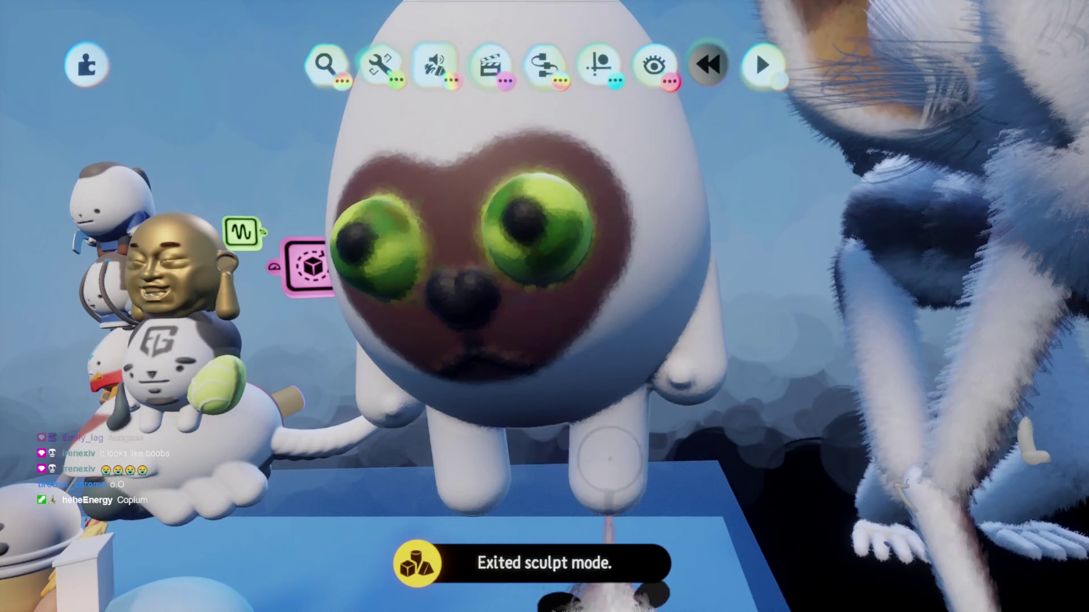
Step: Double-click the egg sculpture to reopen it in sculpt mode with its shape toolbar
mouse_move(618, 385)
mouse_down()
mouse_move(616, 425)
mouse_move(554, 442)
mouse_move(534, 462)
mouse_move(548, 327)
mouse_move(554, 341)
mouse_move(560, 329)
mouse_move(539, 364)
mouse_move(535, 204)
mouse_move(540, 304)
mouse_move(596, 340)
mouse_move(545, 369)
mouse_move(550, 388)
mouse_move(536, 397)
mouse_move(546, 340)
mouse_move(549, 360)
mouse_move(553, 347)
mouse_up()
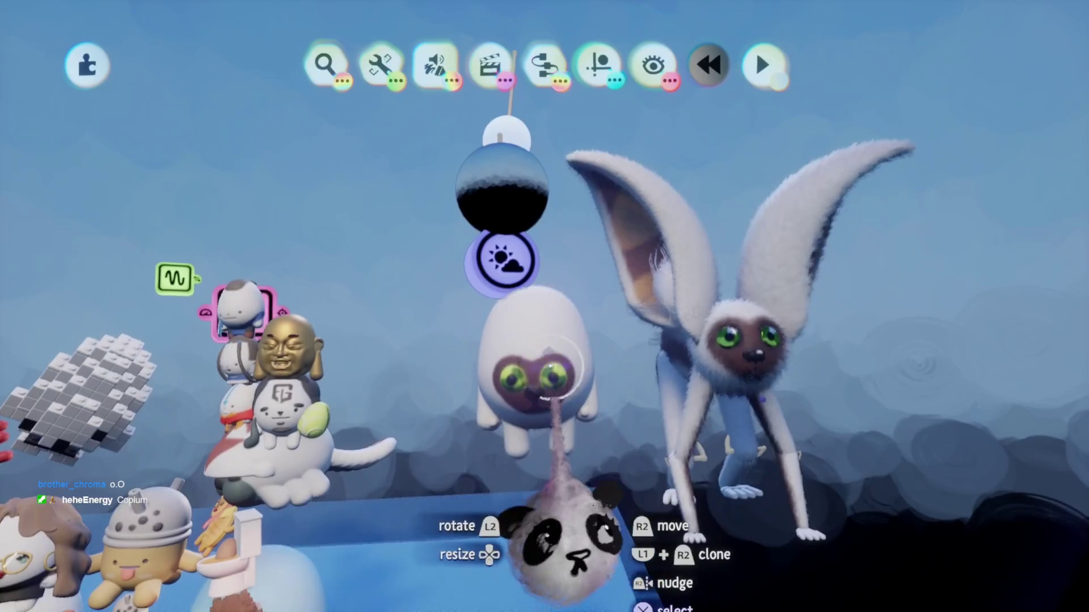
double_click(539, 340)
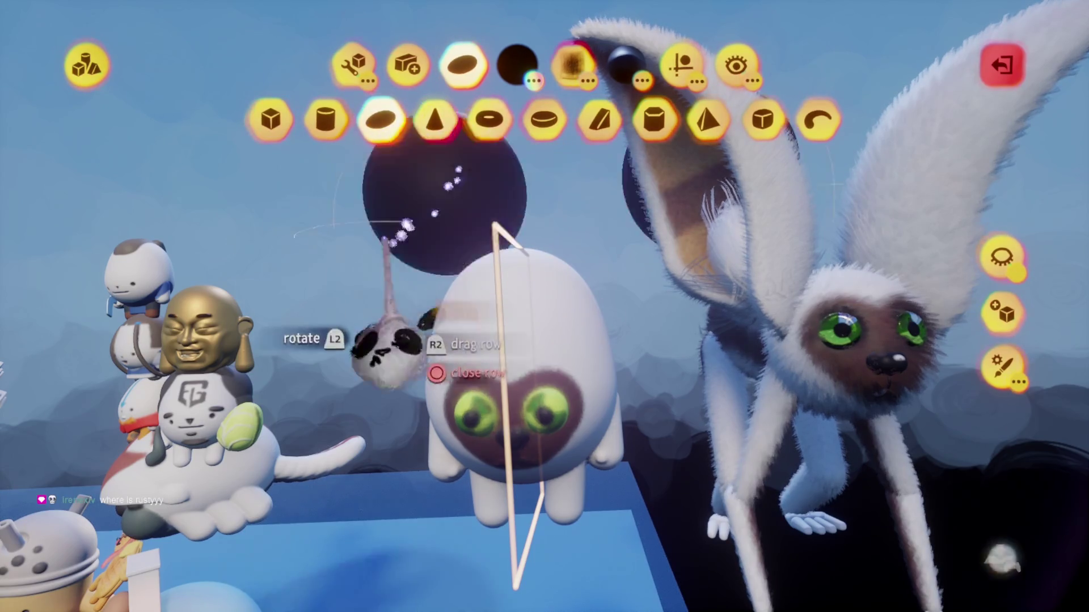
Step: Stretch both ear shapes so they spread long and tapering out from the egg's head
key(c)
key(Escape)
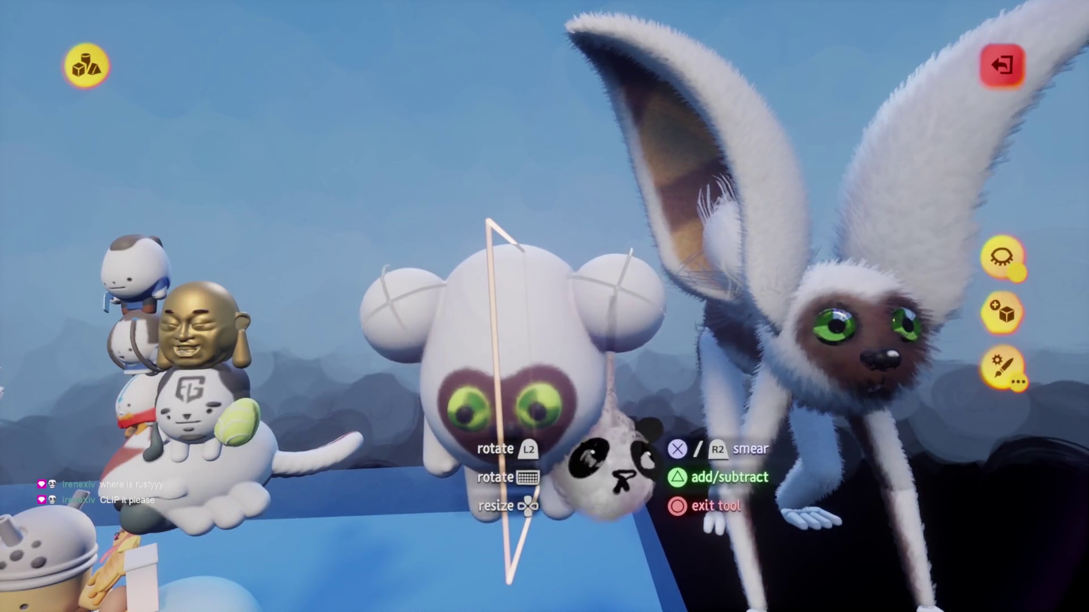
key(Escape)
mouse_move(558, 284)
mouse_down()
mouse_move(593, 175)
mouse_move(633, 104)
mouse_up()
drag(610, 159, 601, 257)
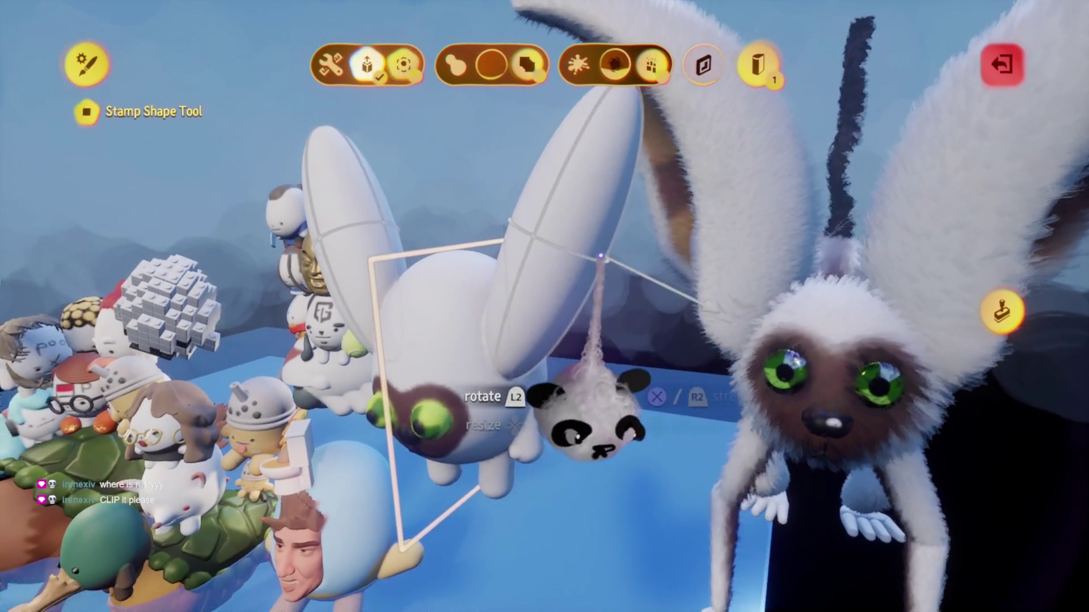
key(Escape)
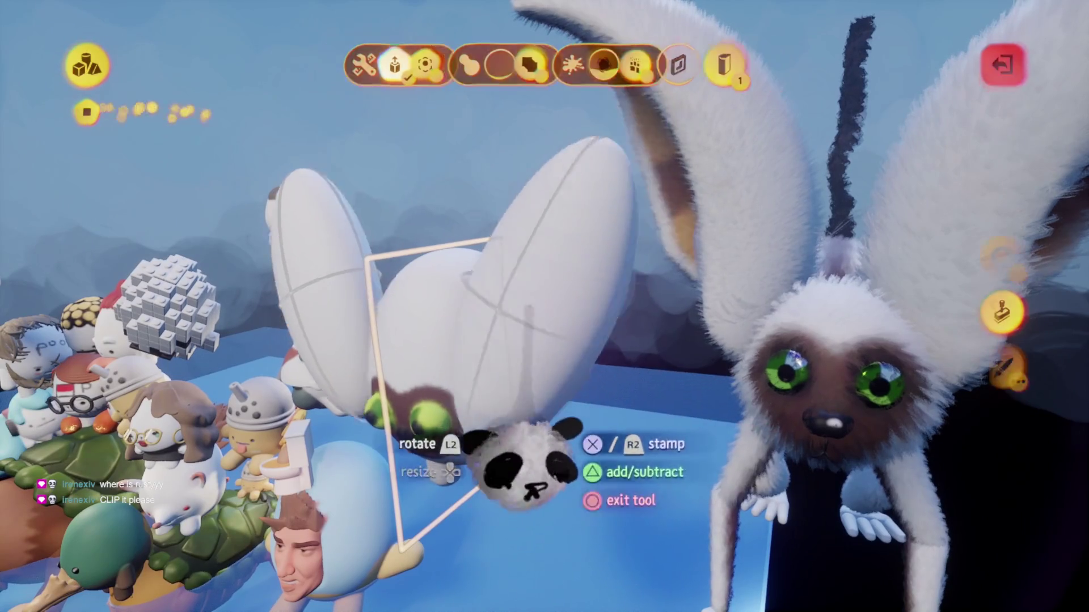
mouse_move(520, 466)
mouse_down()
mouse_move(507, 451)
mouse_move(521, 432)
mouse_move(550, 459)
mouse_move(521, 437)
mouse_move(572, 402)
mouse_move(560, 384)
mouse_move(564, 474)
mouse_move(562, 431)
mouse_move(573, 445)
mouse_up()
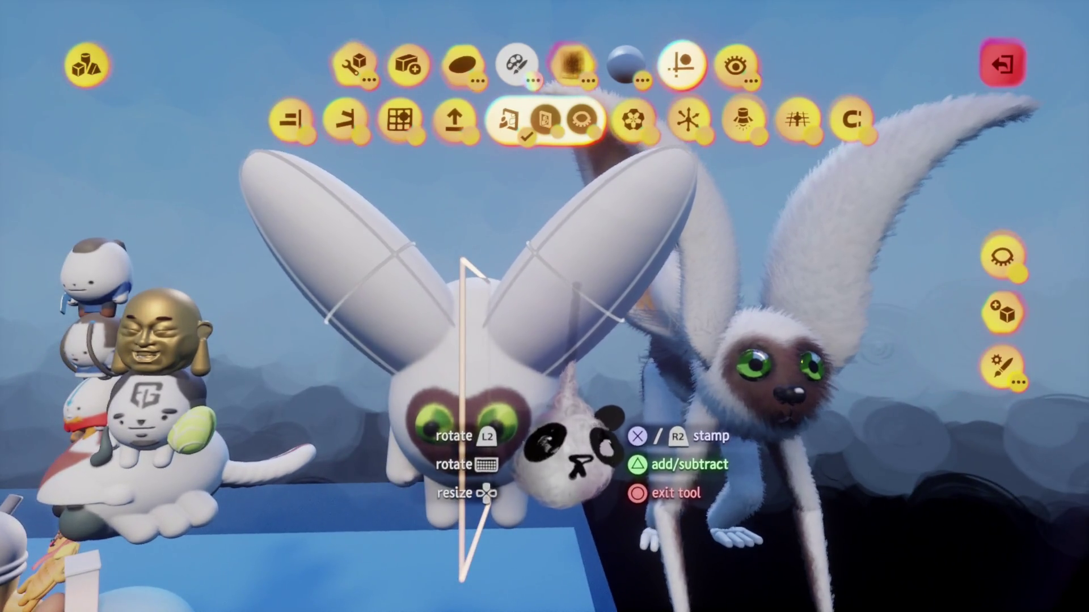
key(Escape)
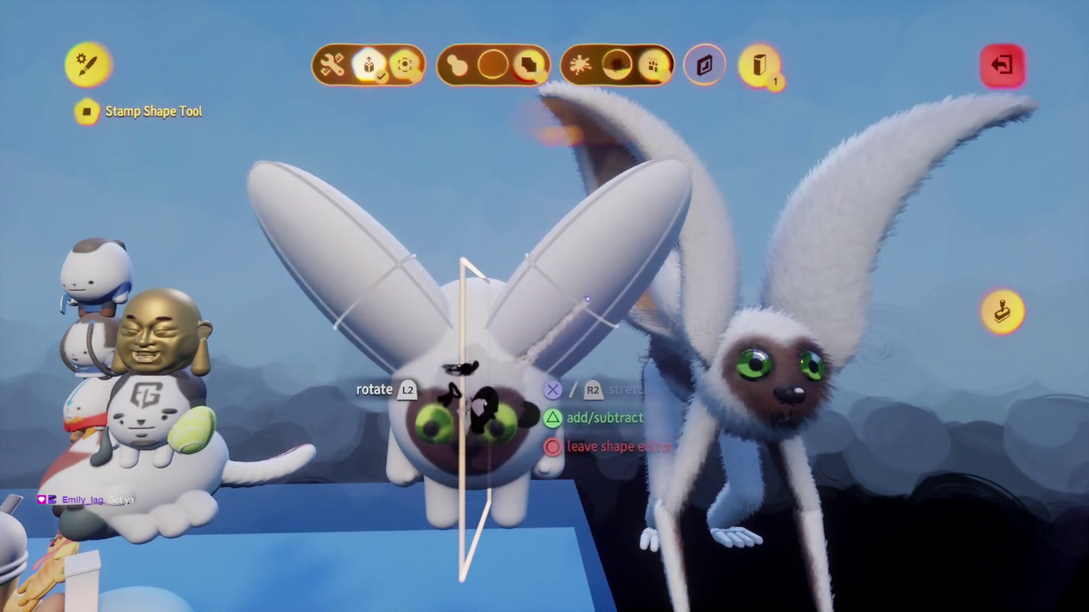
key(Escape)
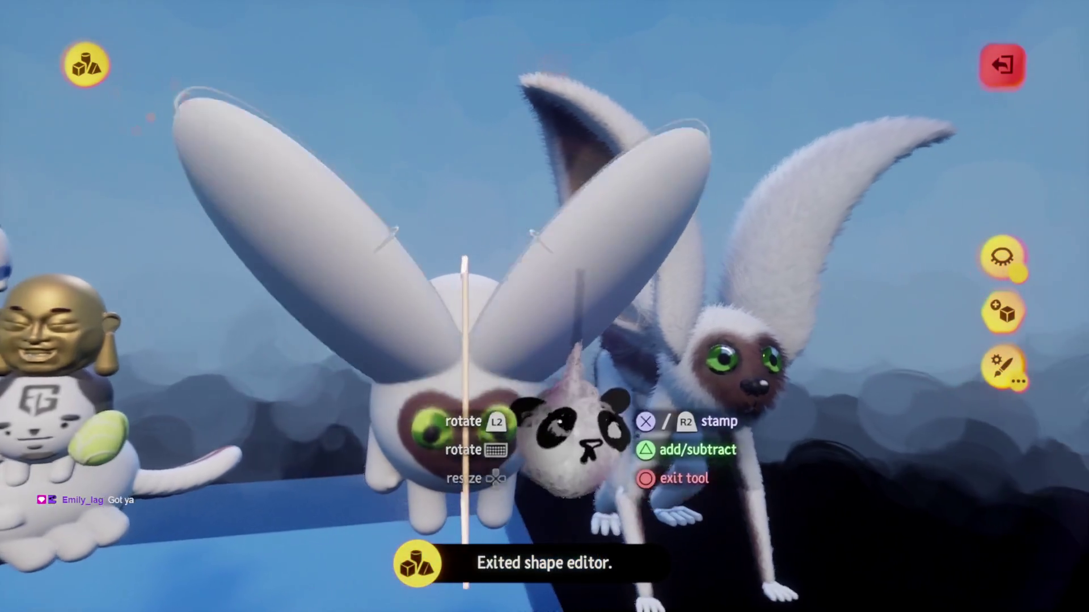
mouse_move(564, 432)
mouse_down()
mouse_move(571, 450)
mouse_move(562, 448)
mouse_move(584, 437)
mouse_move(590, 365)
mouse_move(607, 364)
mouse_move(596, 311)
mouse_up()
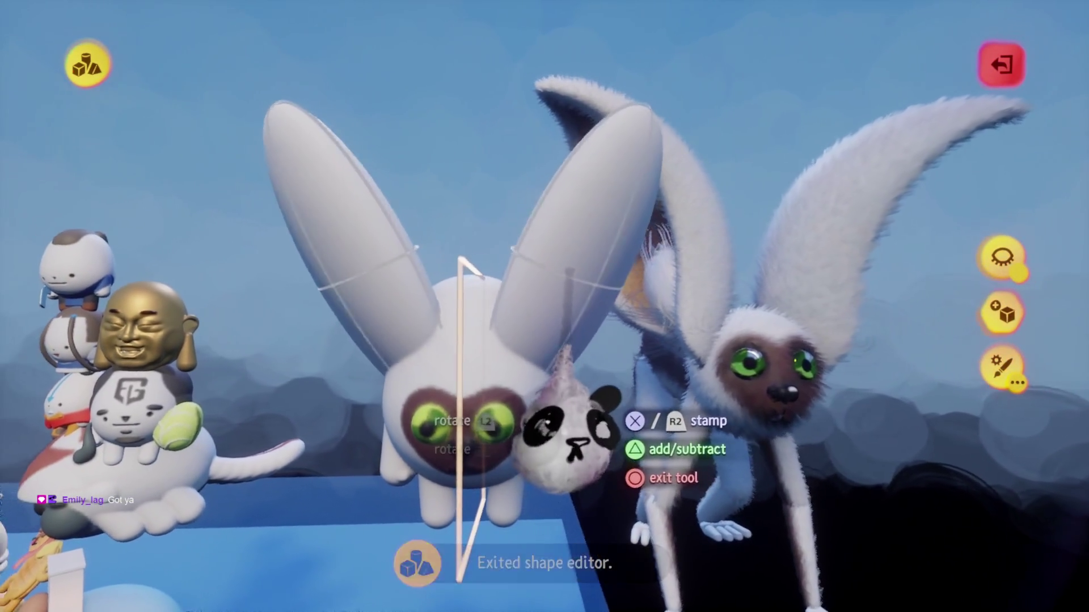
key(e)
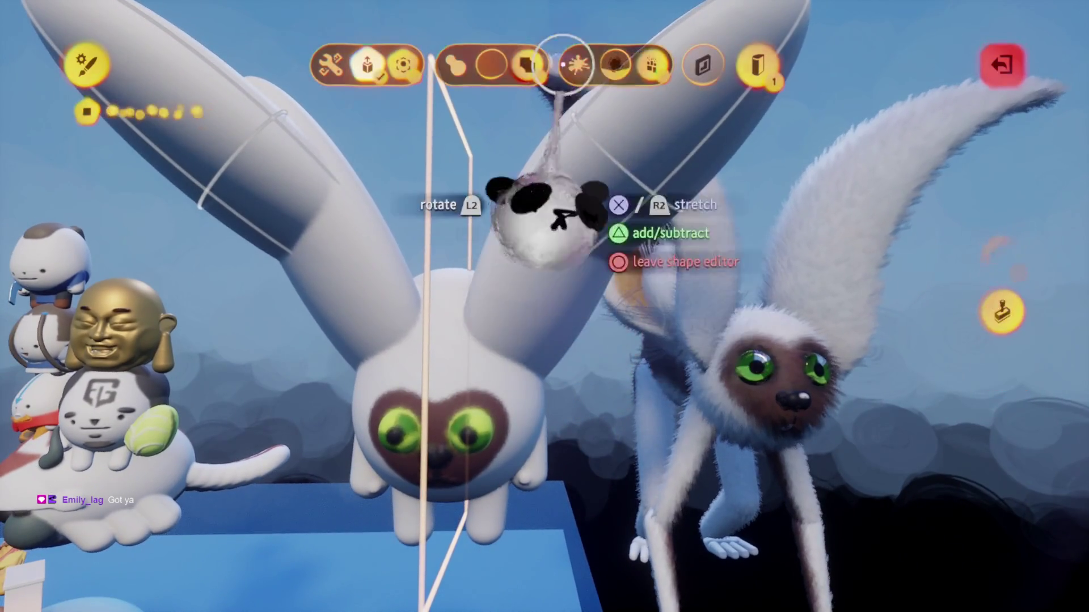
key(Escape)
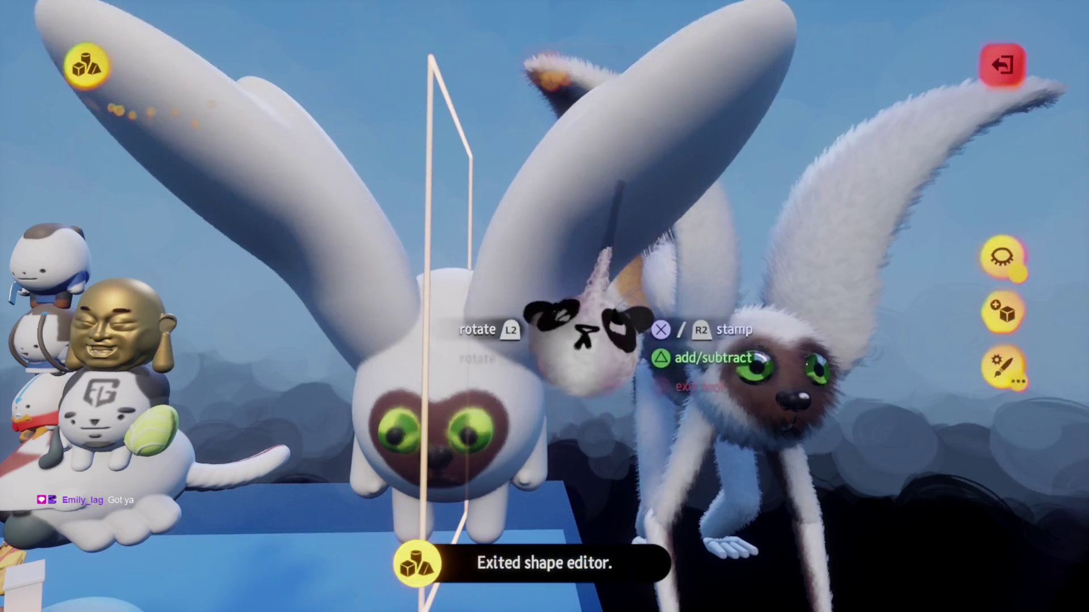
Step: Raise the ears' Blend Amount so they merge smoothly into the head
mouse_move(573, 333)
mouse_down()
mouse_move(539, 306)
mouse_move(508, 303)
mouse_move(522, 304)
mouse_move(523, 292)
mouse_move(494, 273)
mouse_up()
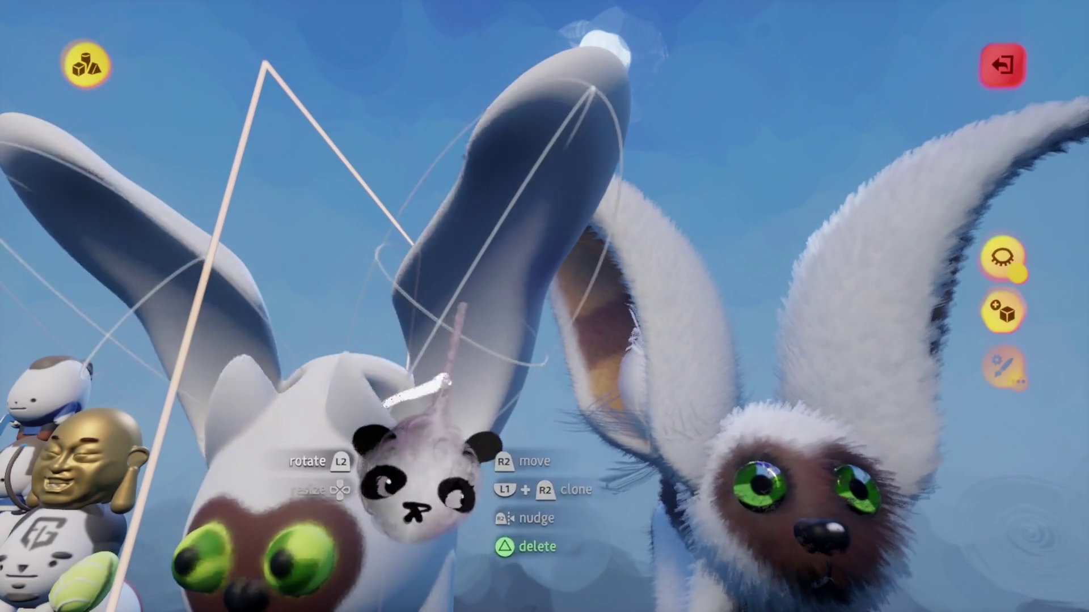
click(488, 499)
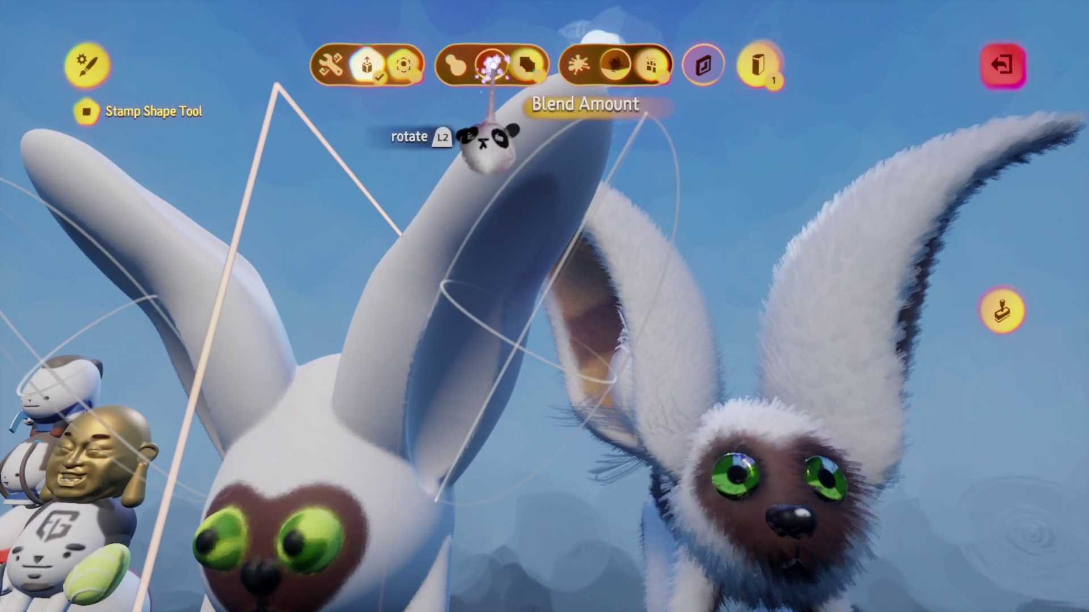
key(Escape)
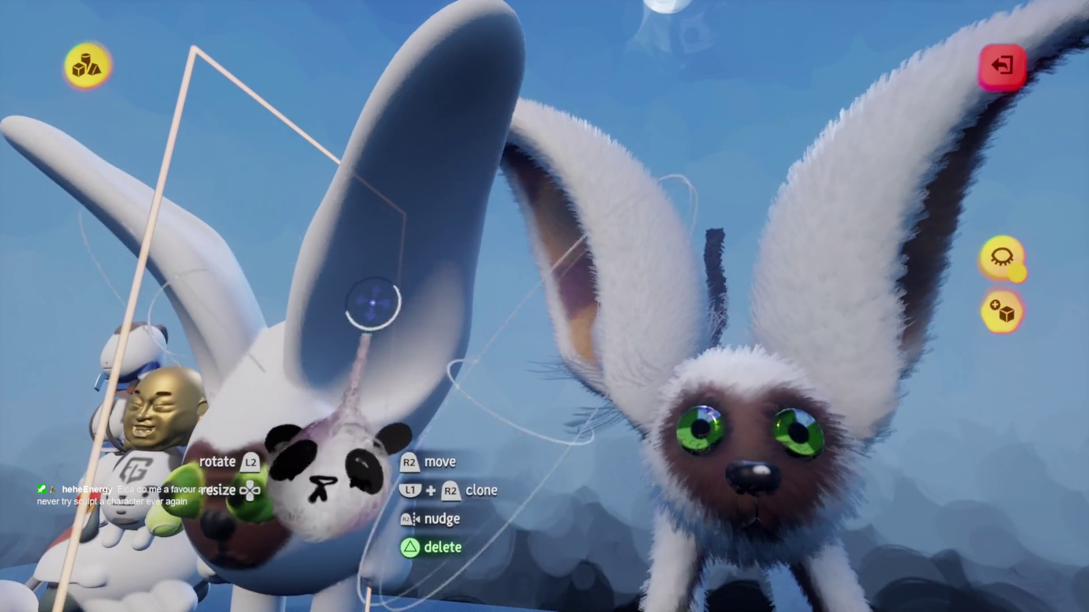
Step: Spray dark brown shading onto the inner face of the ears
mouse_move(373, 303)
mouse_down()
mouse_move(291, 243)
mouse_move(332, 141)
mouse_move(425, 236)
mouse_move(664, 173)
mouse_up()
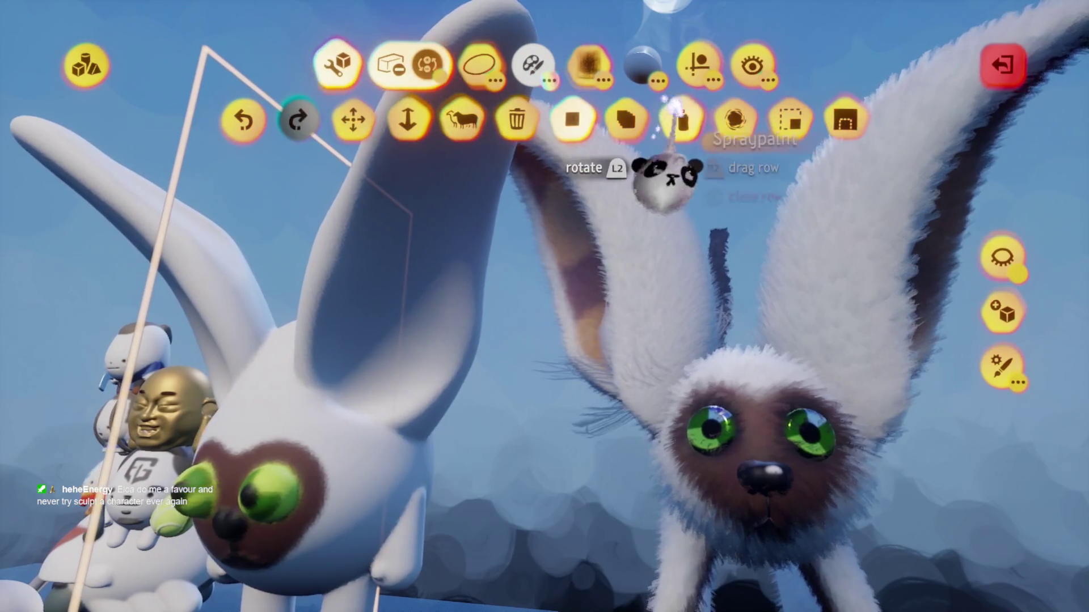
click(663, 173)
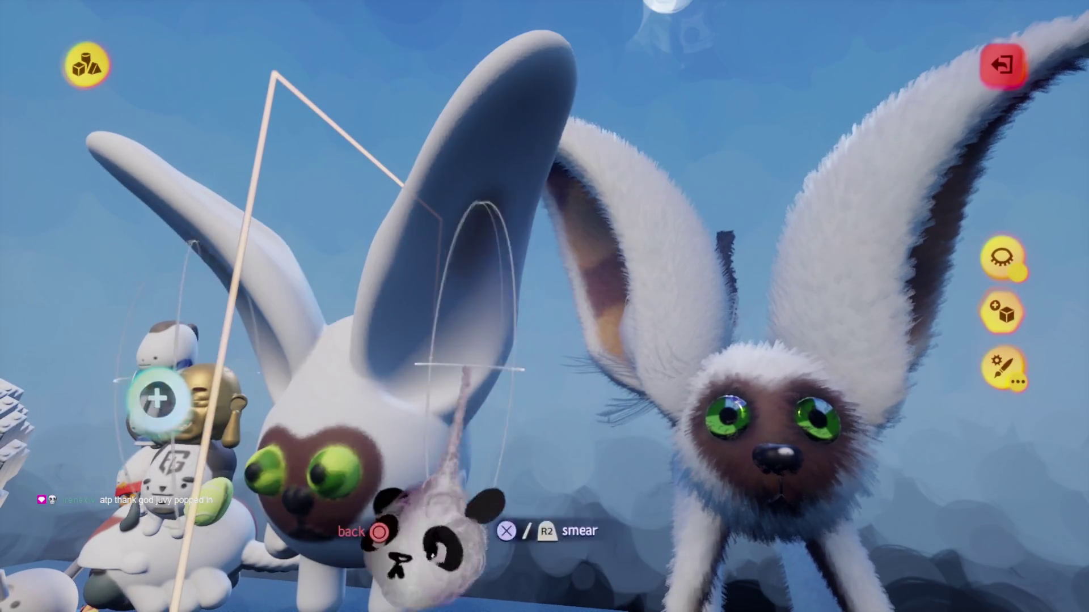
scroll(475, 359, up, 5)
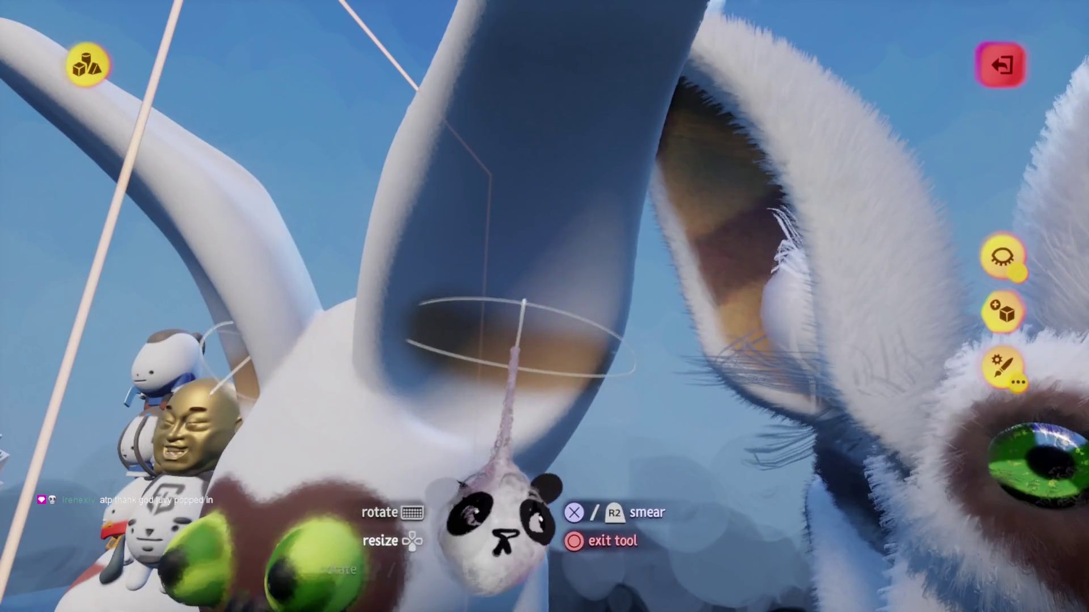
key(Escape)
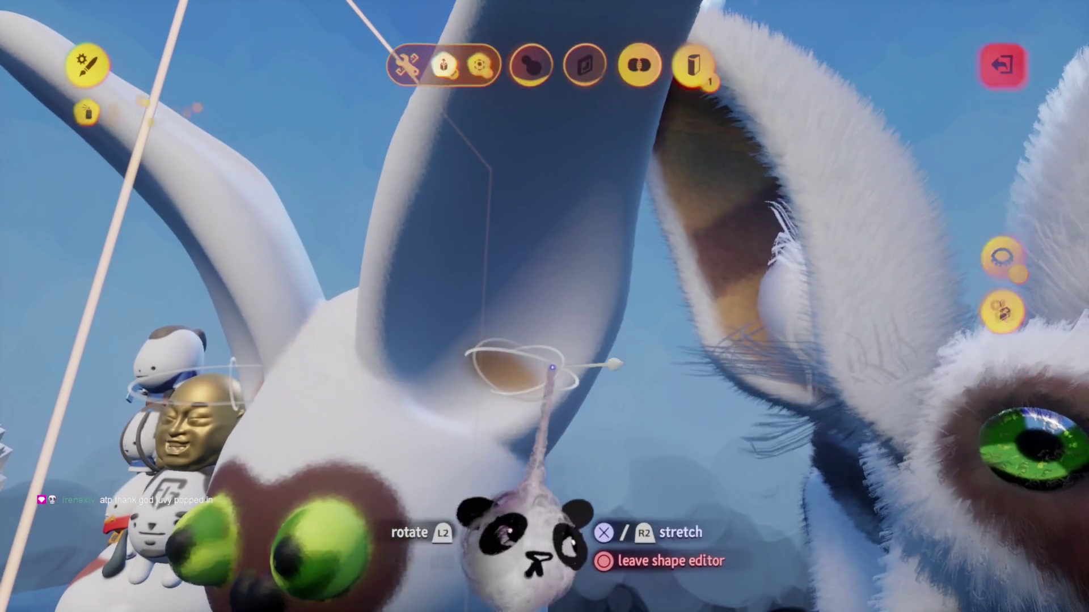
key(Escape)
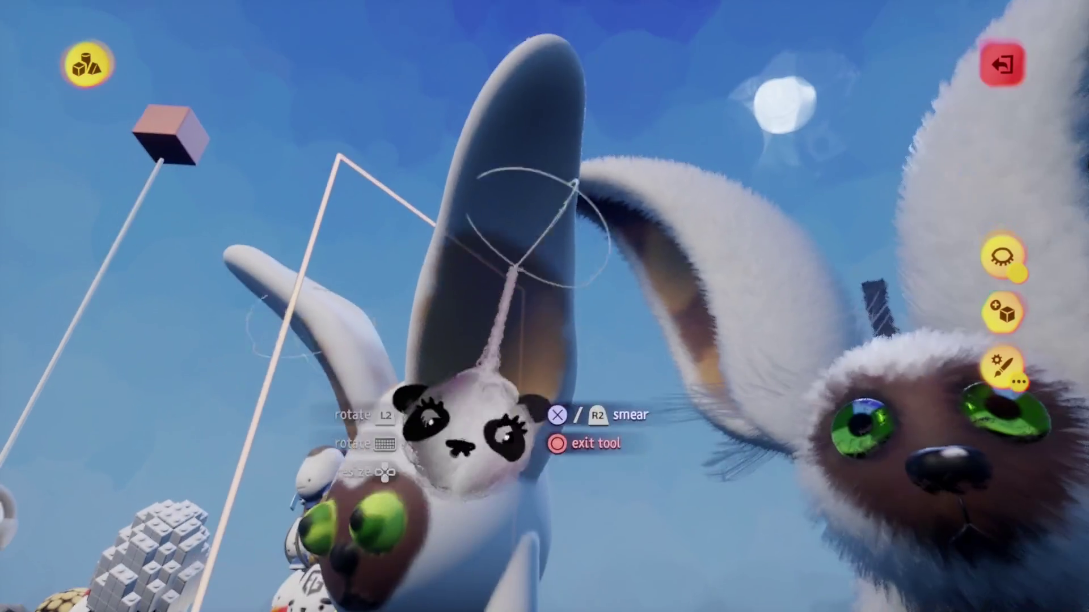
Step: With tan and brown and a sphere spray brush, paint alternating stripe bands along both ears
mouse_move(631, 76)
click(697, 63)
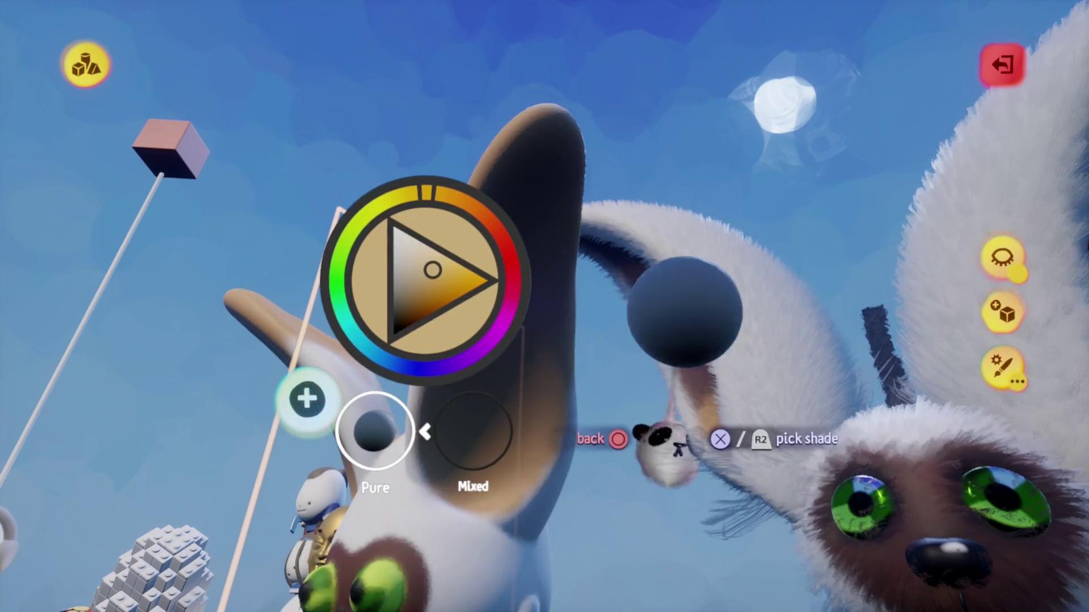
key(Escape)
click(479, 63)
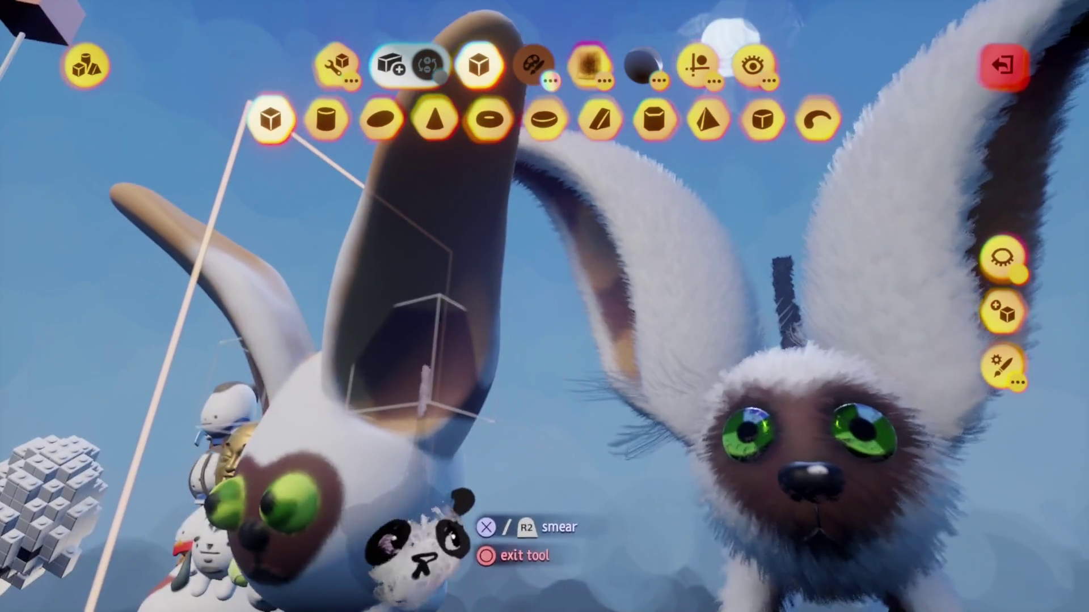
key(Escape)
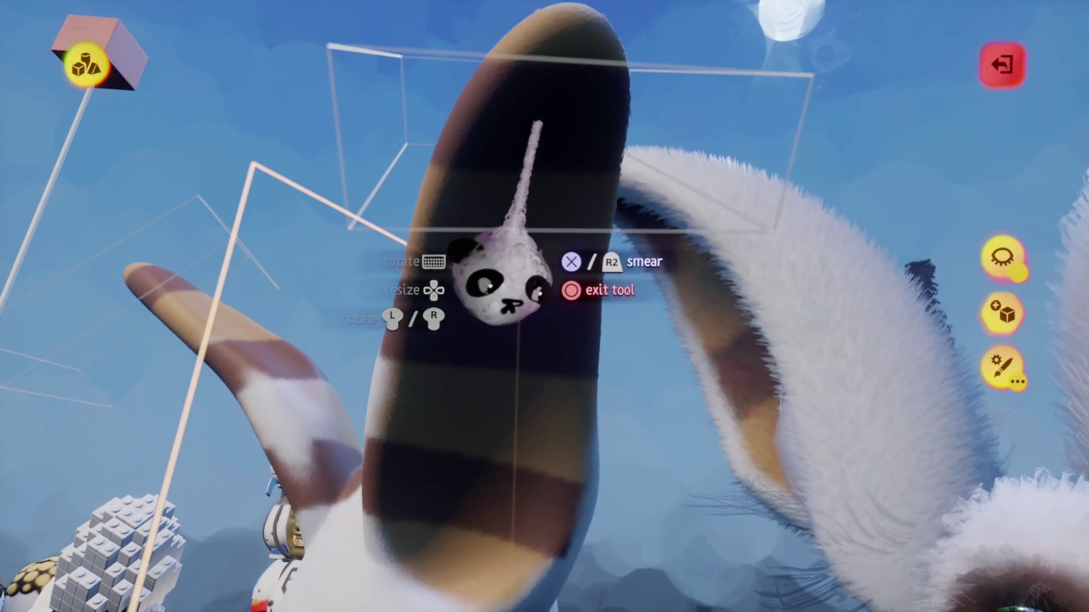
key(Escape)
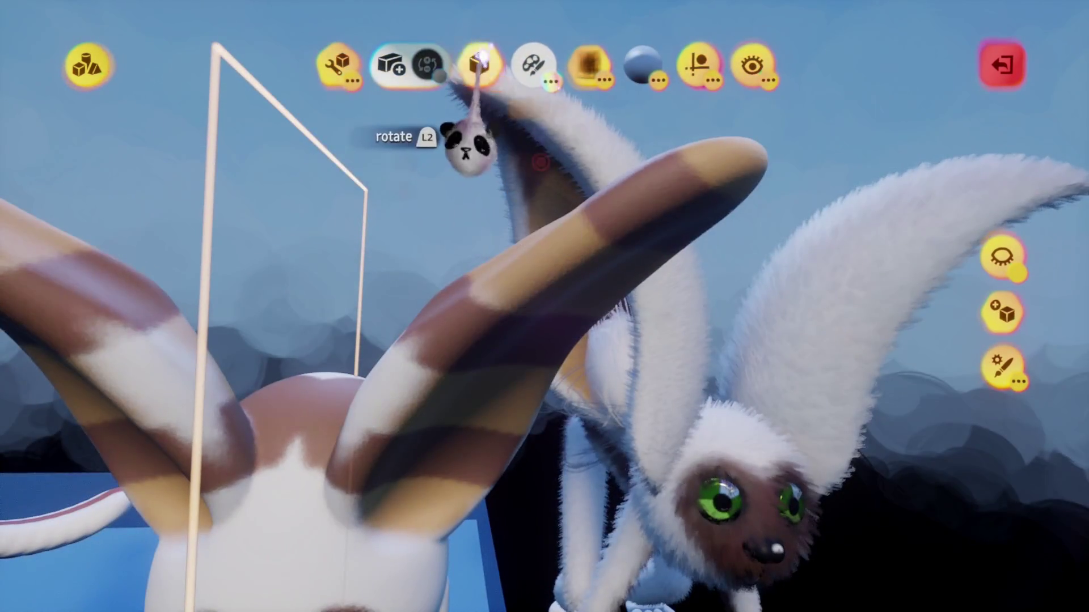
click(480, 64)
click(400, 145)
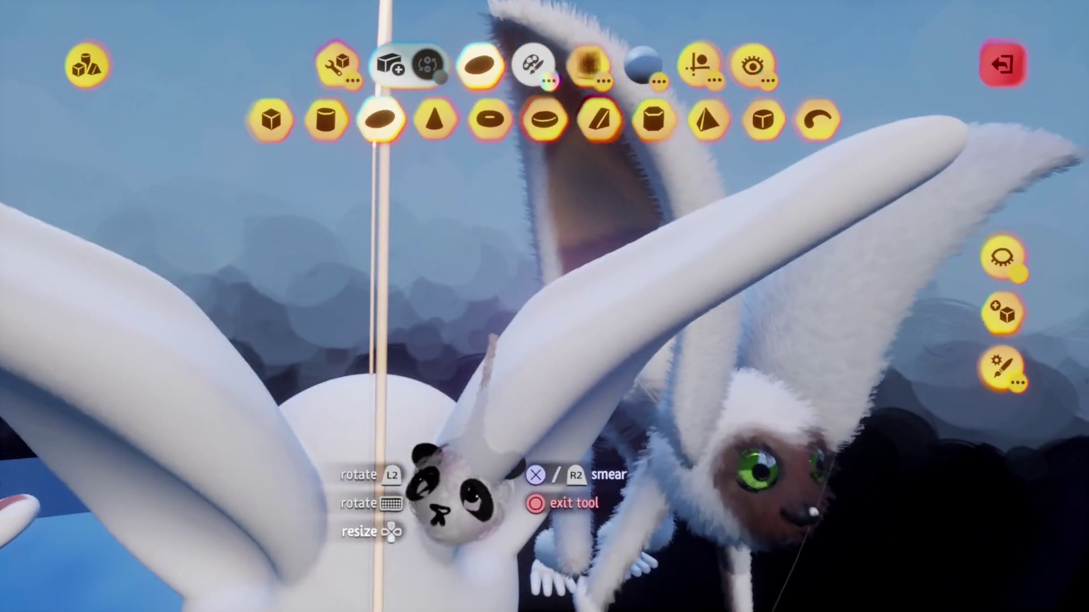
mouse_move(437, 471)
mouse_down()
mouse_move(449, 522)
mouse_move(450, 486)
mouse_move(453, 545)
mouse_up()
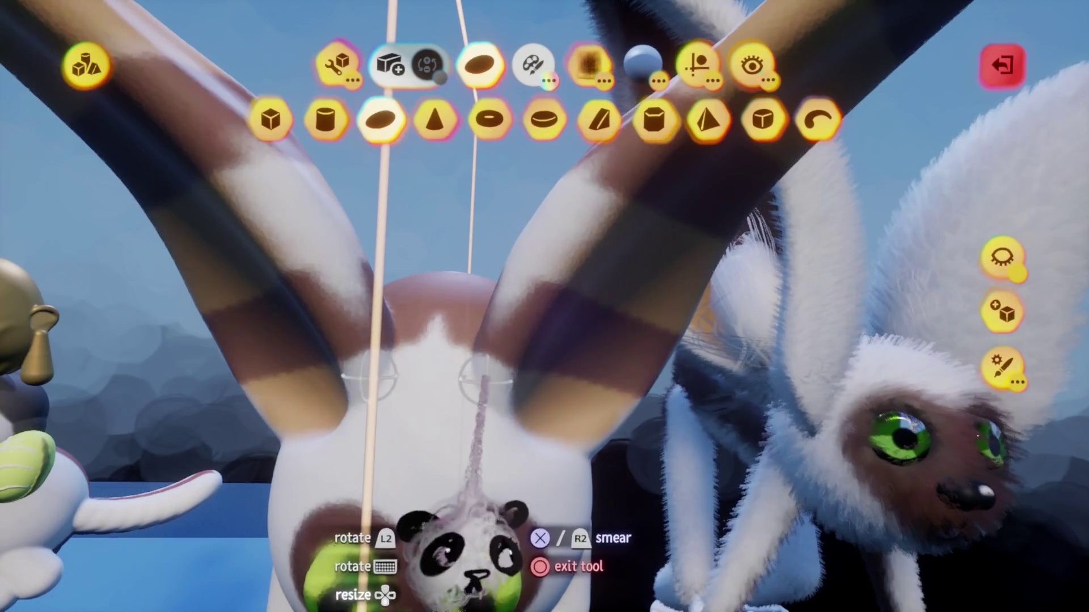
scroll(463, 559, up, 3)
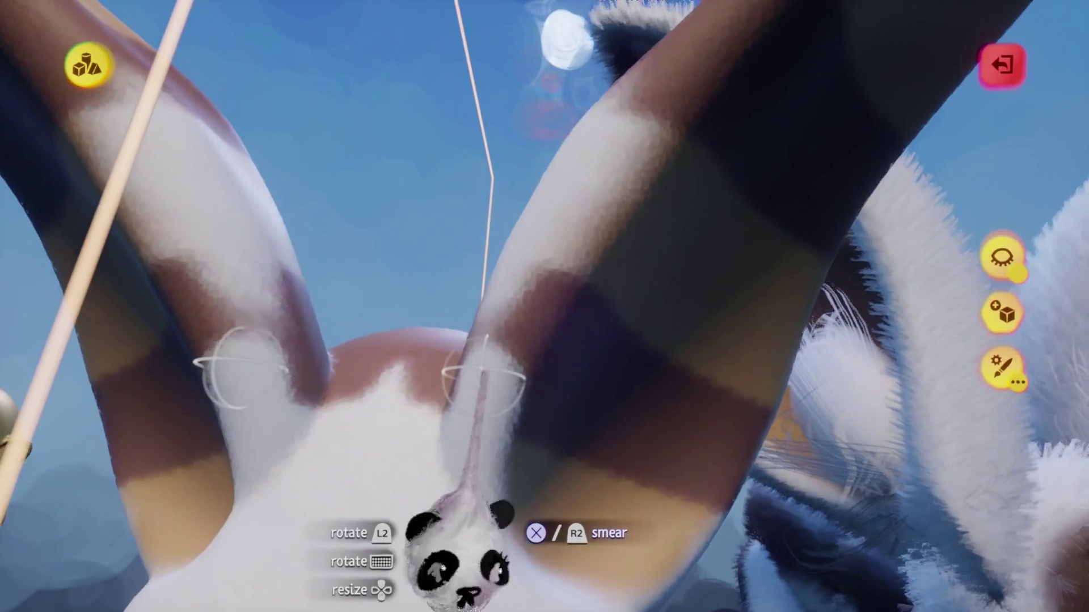